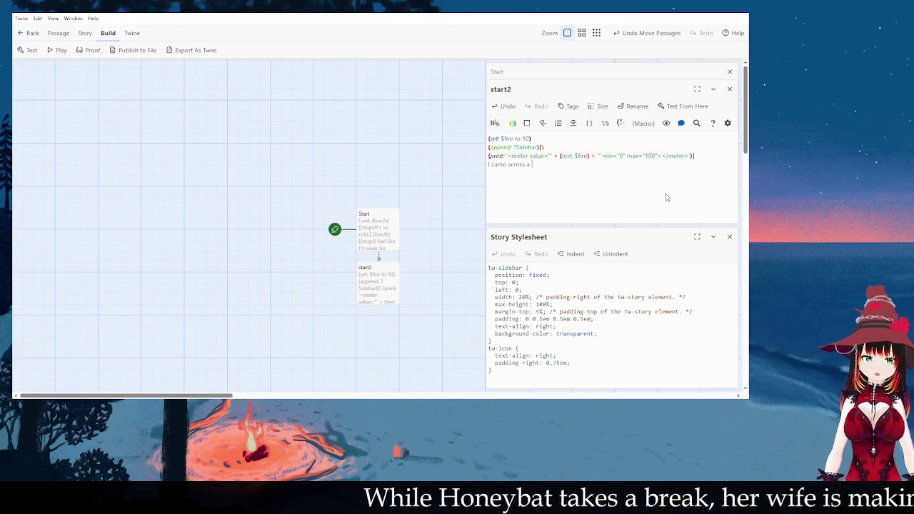
# - Replace start2's draft line with 'A light in the dark.' and begin a (live:3s)[(stop:) hook beneath it
pyautogui.hotkey('shift', 'Home')
pyautogui.press('BackSpace')
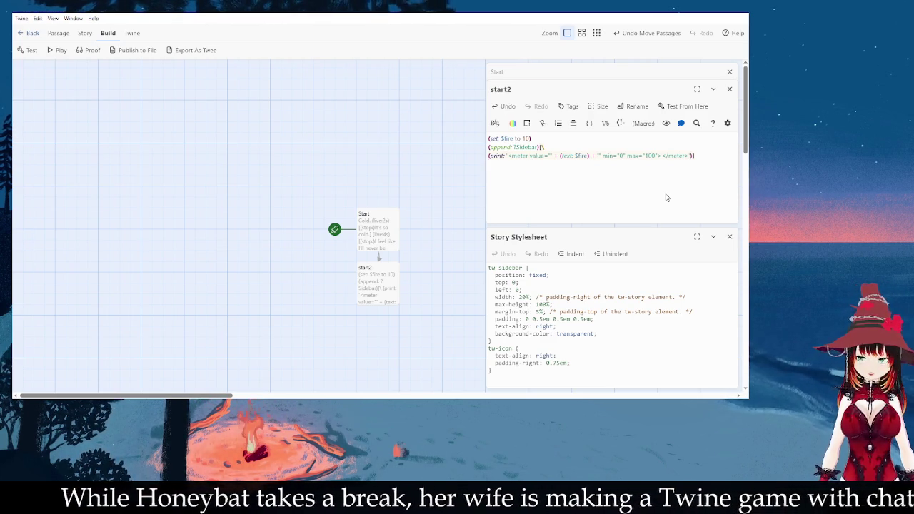
pyautogui.write('A light in the dark')
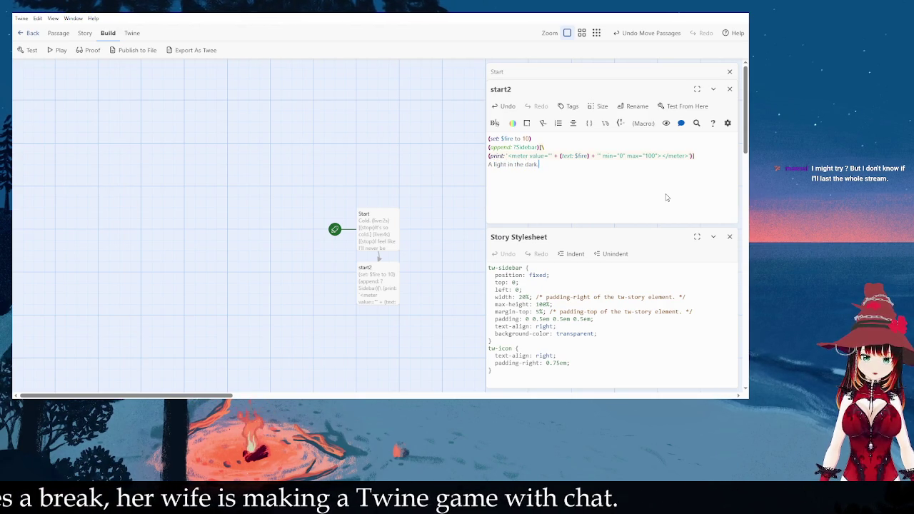
pyautogui.write('.')
pyautogui.press('Return')
pyautogui.press('Return')
pyautogui.write('(')
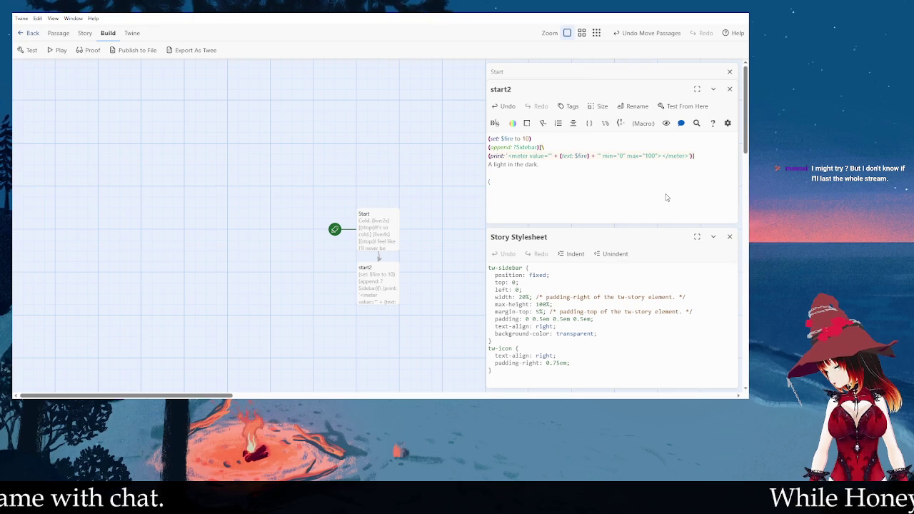
pyautogui.write('live:')
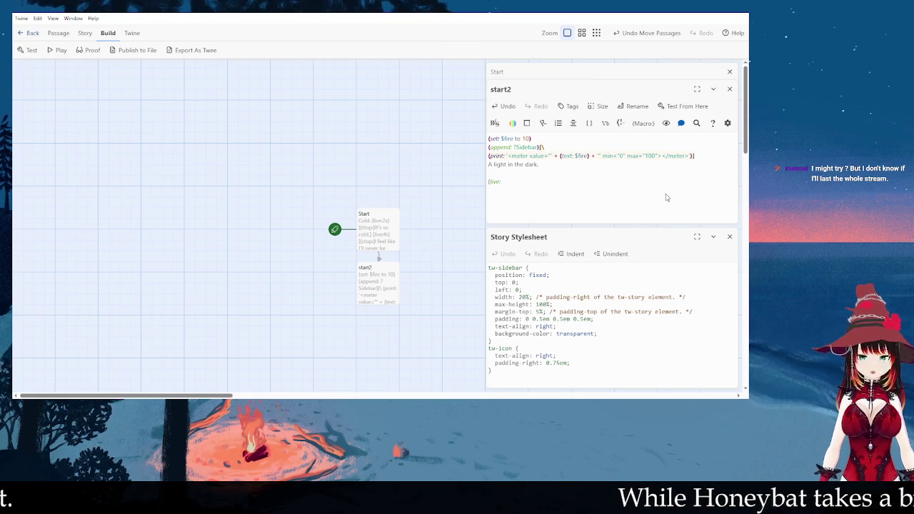
pyautogui.write('3s')
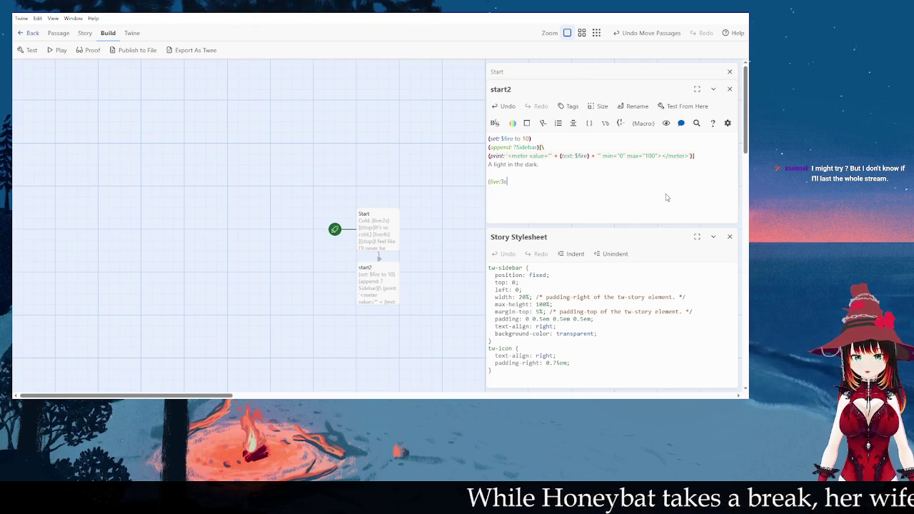
pyautogui.write(')')
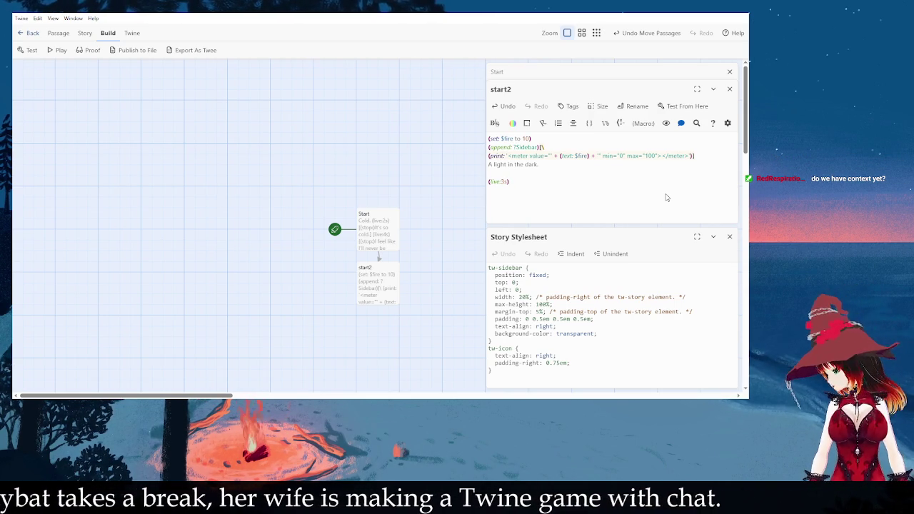
pyautogui.write('[')
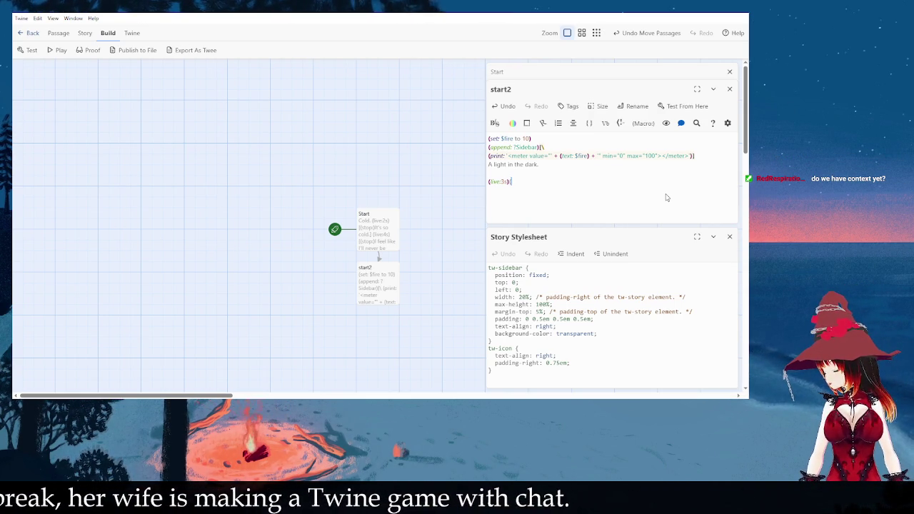
pyautogui.write('(stop:)')
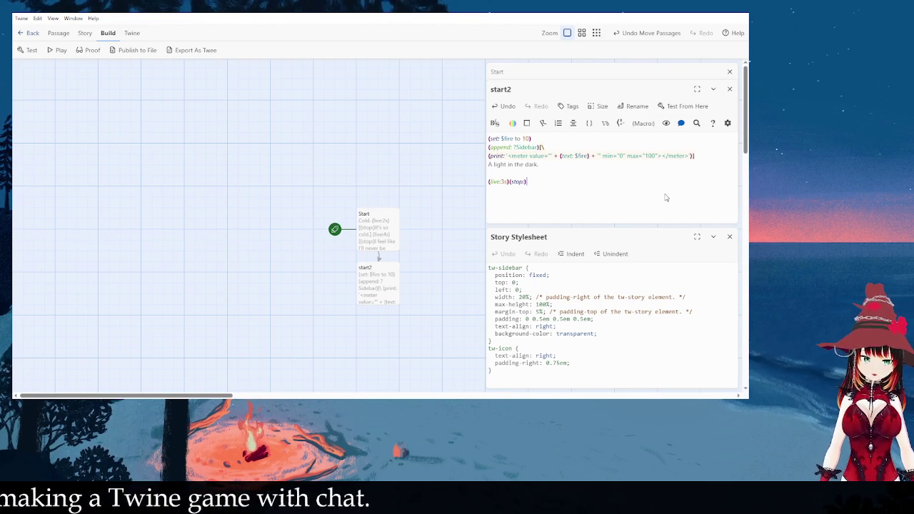
# - Fill the 3-second hook with 'An unearthly greenish light, flickering and sickly.' and start a new (live: line
pyautogui.write('A green')
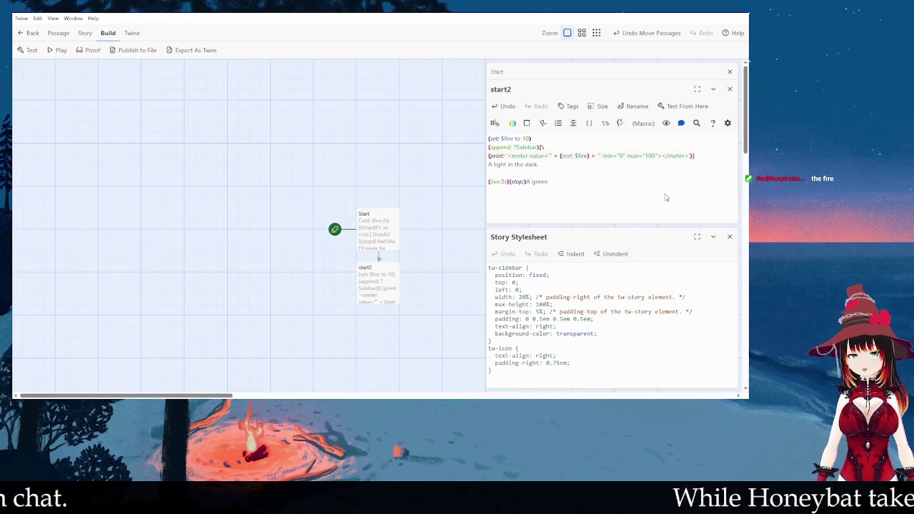
pyautogui.press('BackSpace')
pyautogui.press('BackSpace')
pyautogui.press('BackSpace')
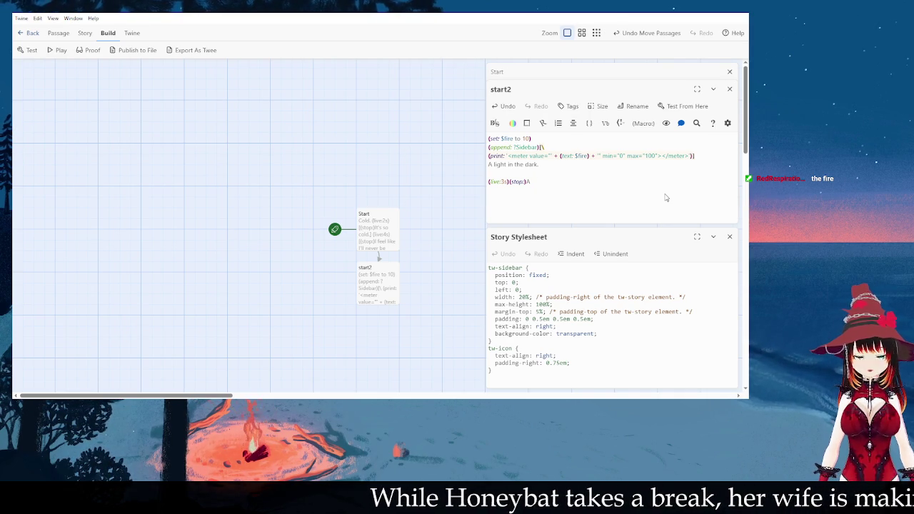
pyautogui.write('n unearthl')
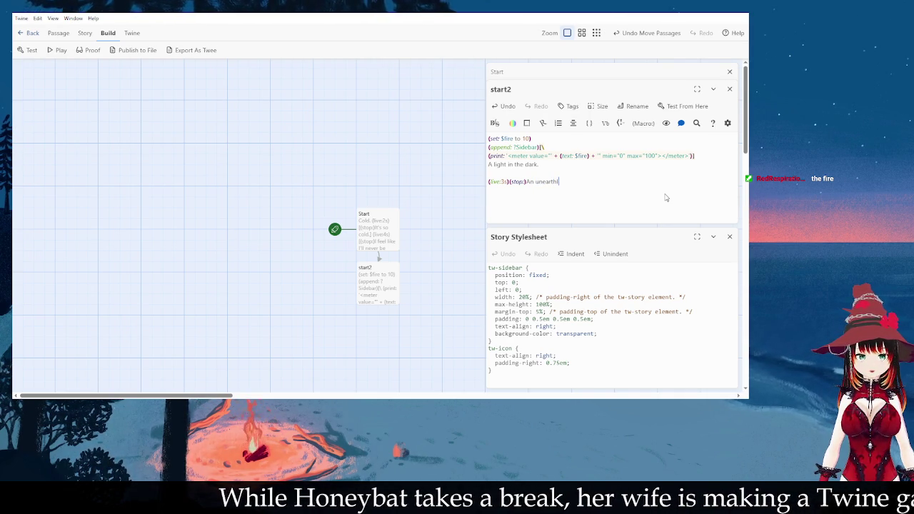
pyautogui.write('y green')
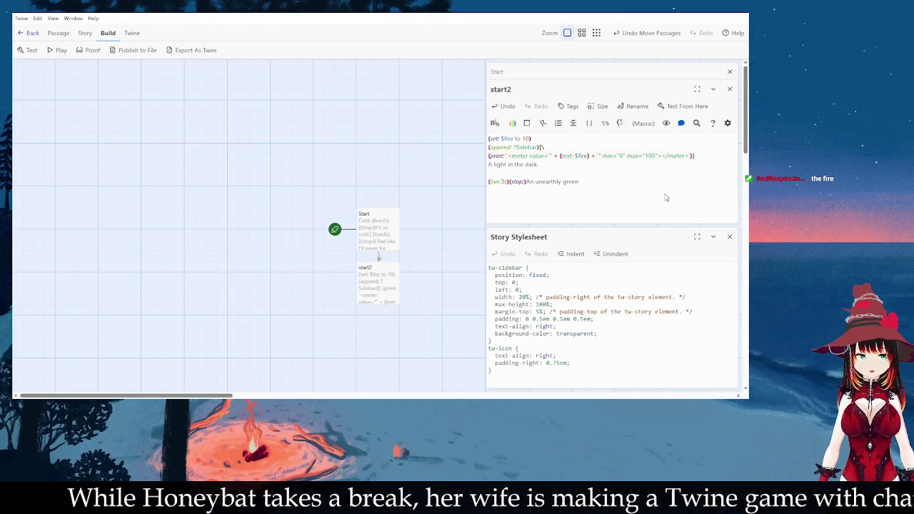
pyautogui.write('ish light.')
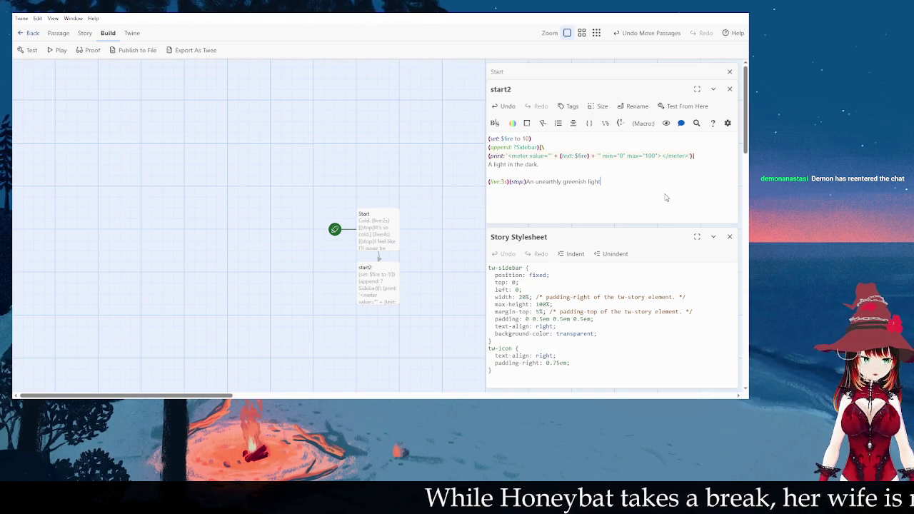
pyautogui.write('flickering and sickly')
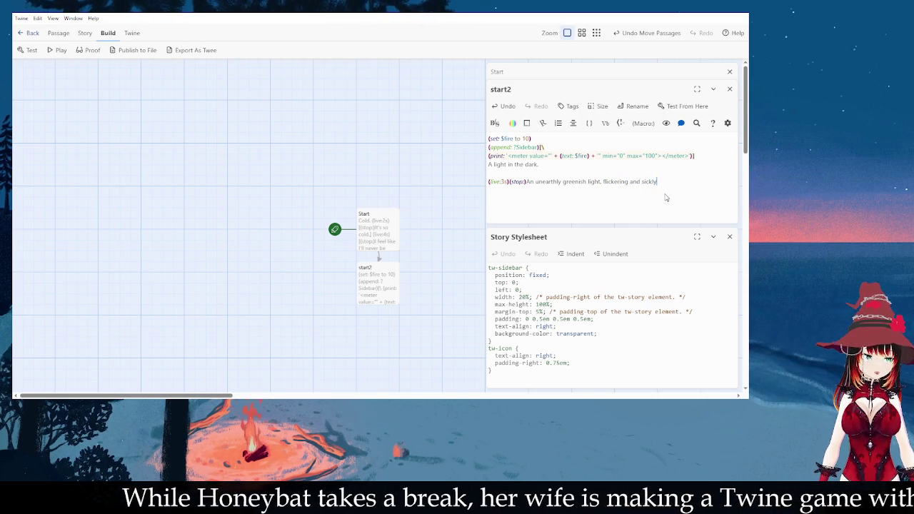
pyautogui.write('.')
pyautogui.press('Return')
pyautogui.write('(live:')
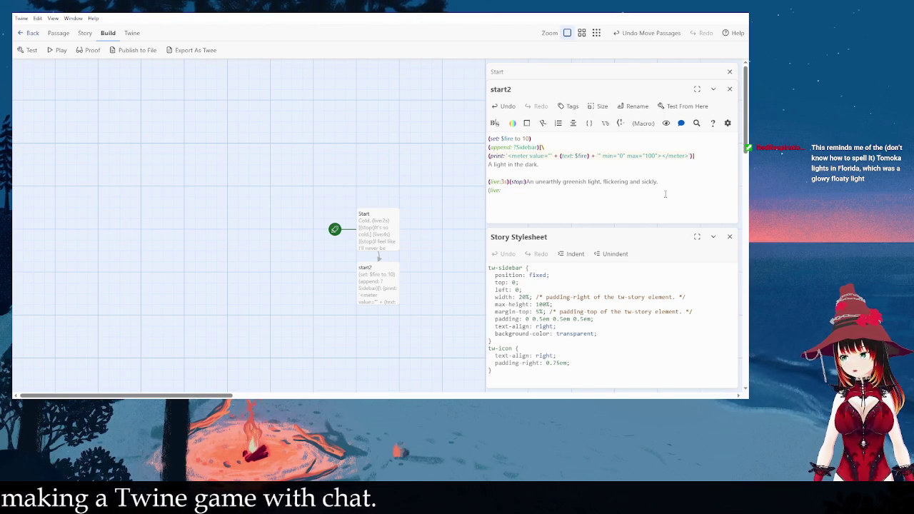
# - Complete the second line as (live:5s)(stop:) using the autocomplete and clear the stray characters
pyautogui.write('5s)(stop')
pyautogui.press('Return')
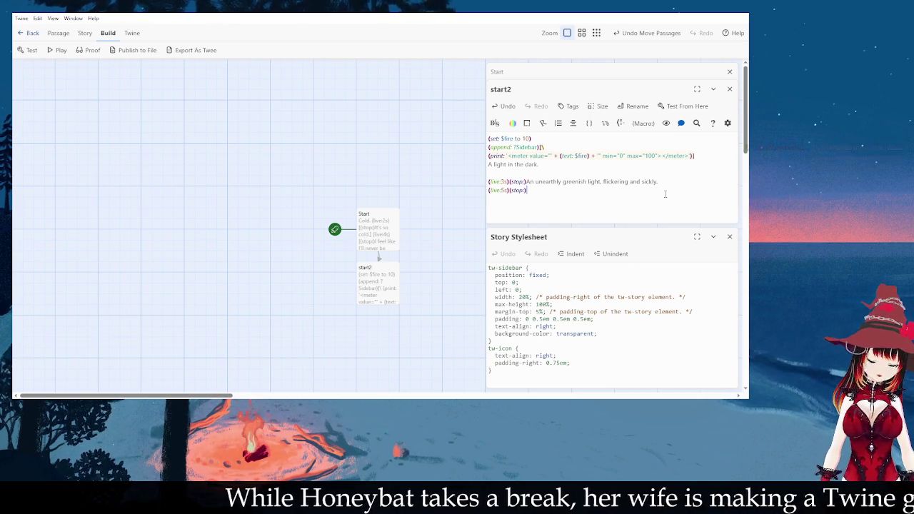
pyautogui.click(657, 372)
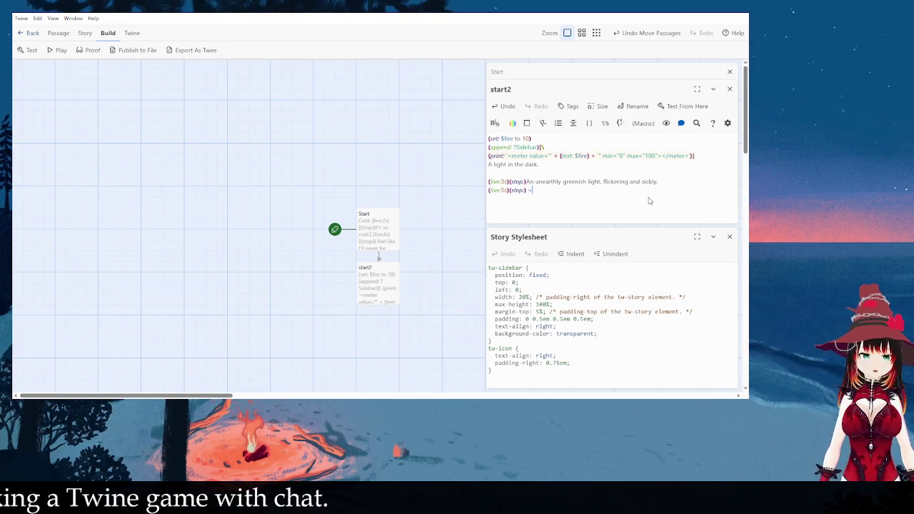
pyautogui.press('BackSpace')
pyautogui.press('BackSpace')
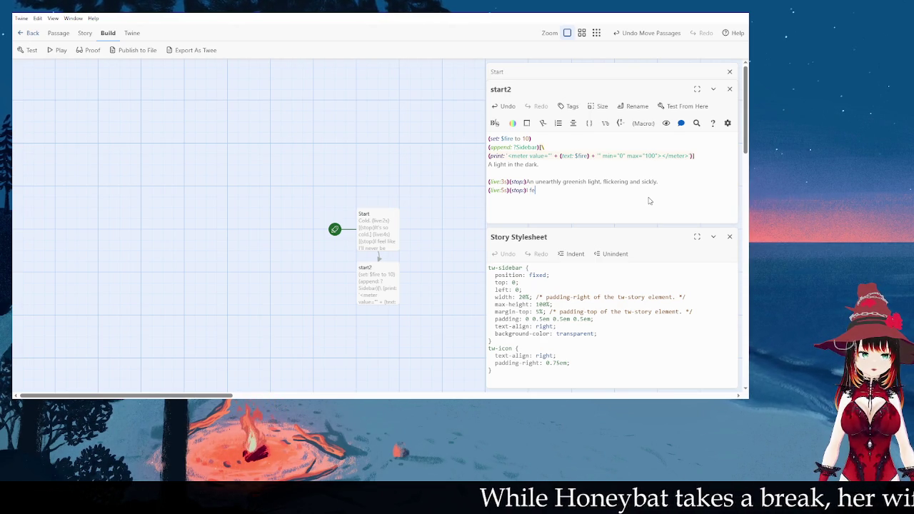
# - Write and revise the 5-second text to 'It doesn't occur to me to turn away, or to'
pyautogui.write('lt d')
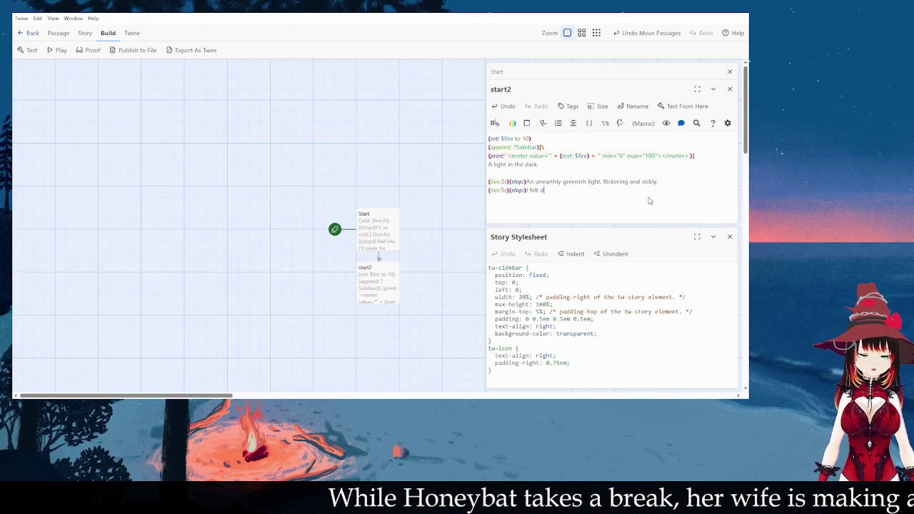
pyautogui.press('BackSpace')
pyautogui.press('BackSpace')
pyautogui.press('BackSpace')
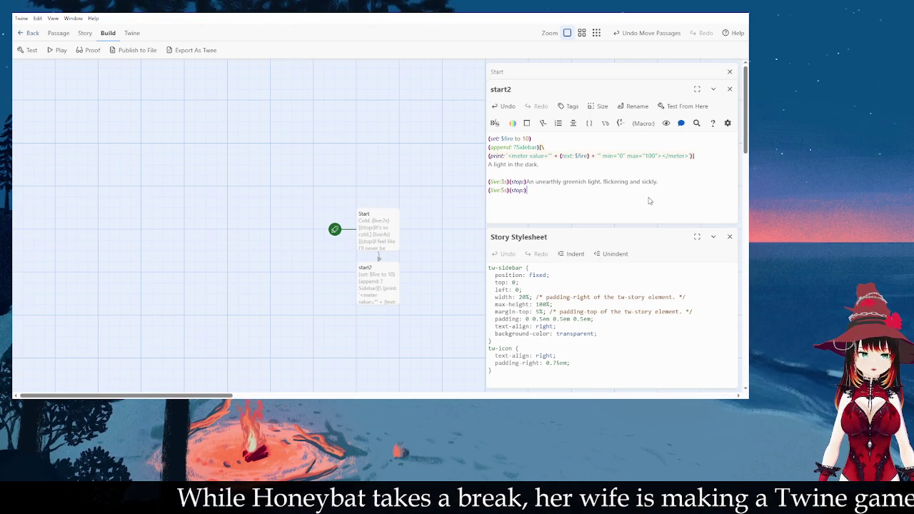
pyautogui.write("I'md'")
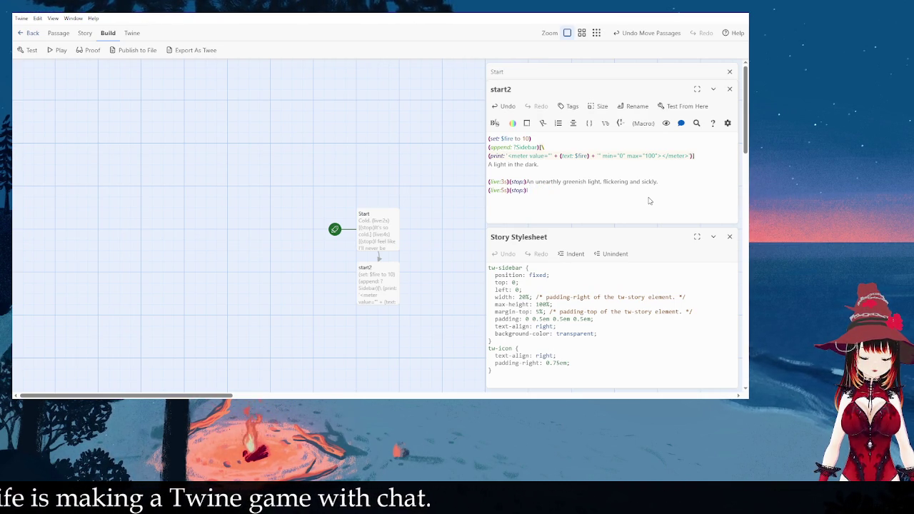
pyautogui.press('BackSpace')
pyautogui.press('BackSpace')
pyautogui.press('BackSpace')
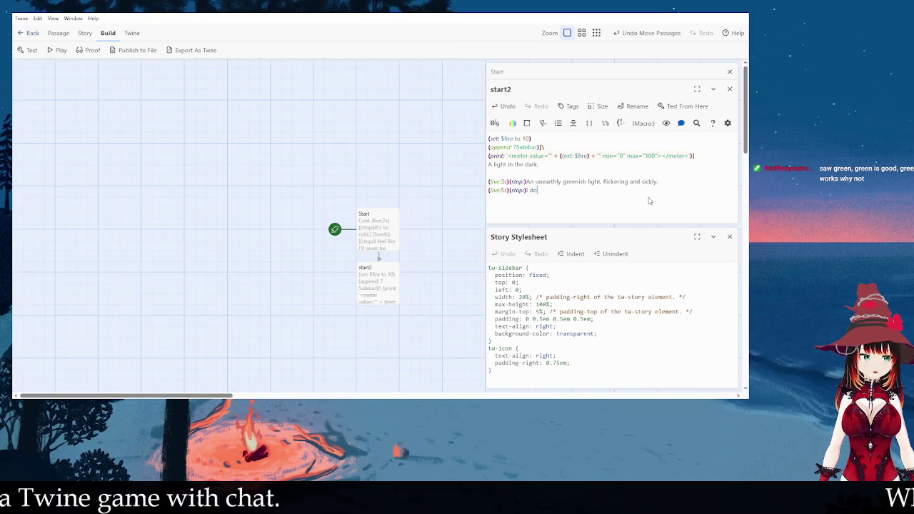
pyautogui.write('I don')
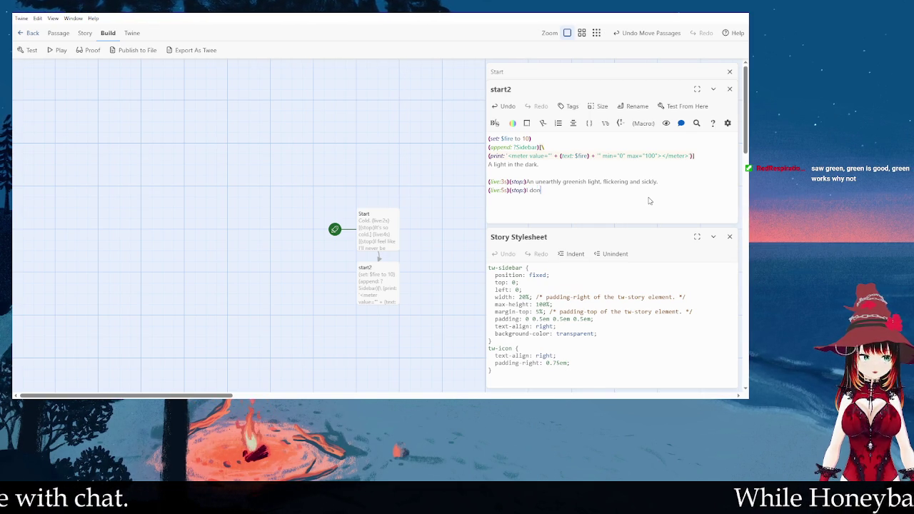
pyautogui.write("'t even")
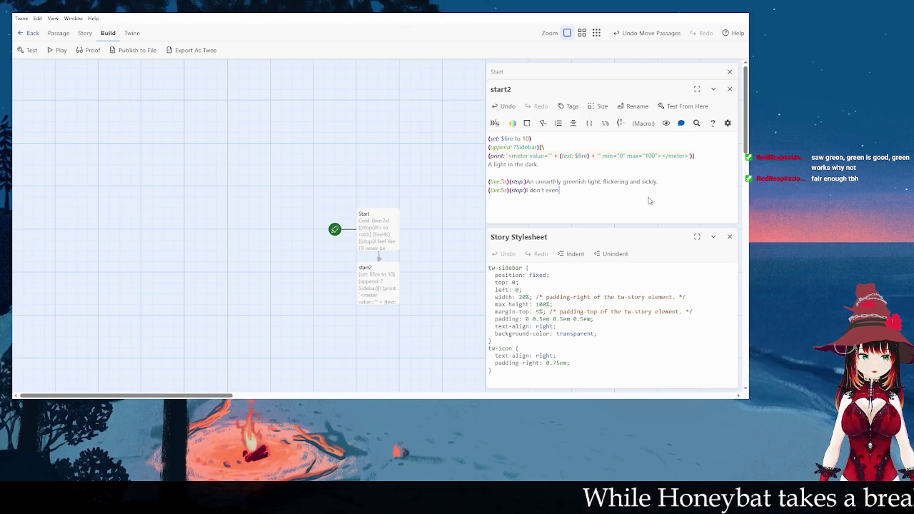
pyautogui.press('BackSpace')
pyautogui.press('BackSpace')
pyautogui.press('BackSpace')
pyautogui.write("t doesn't eve")
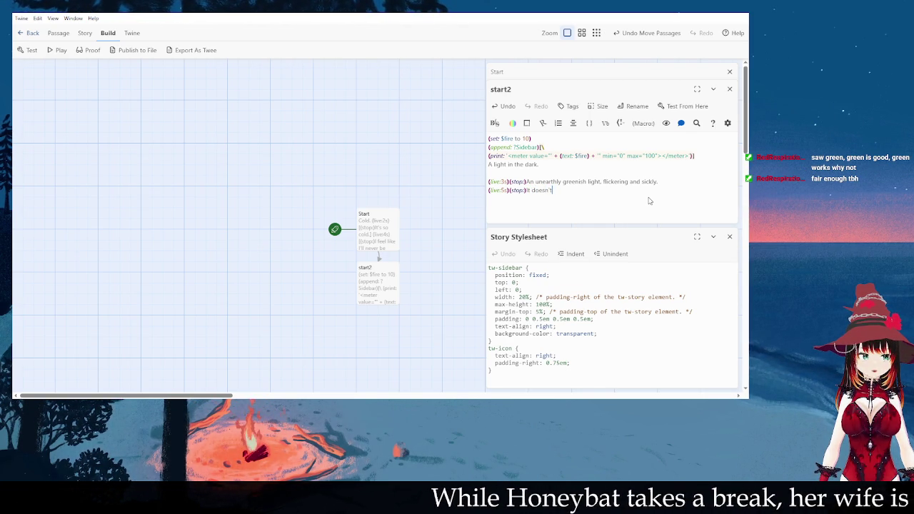
pyautogui.press('BackSpace')
pyautogui.press('BackSpace')
pyautogui.press('BackSpace')
pyautogui.write('occur to')
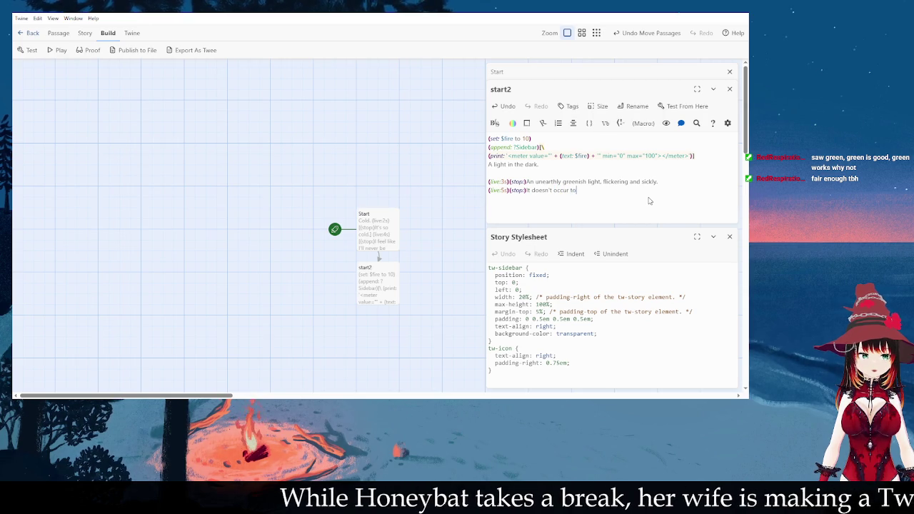
pyautogui.write(' m e to')
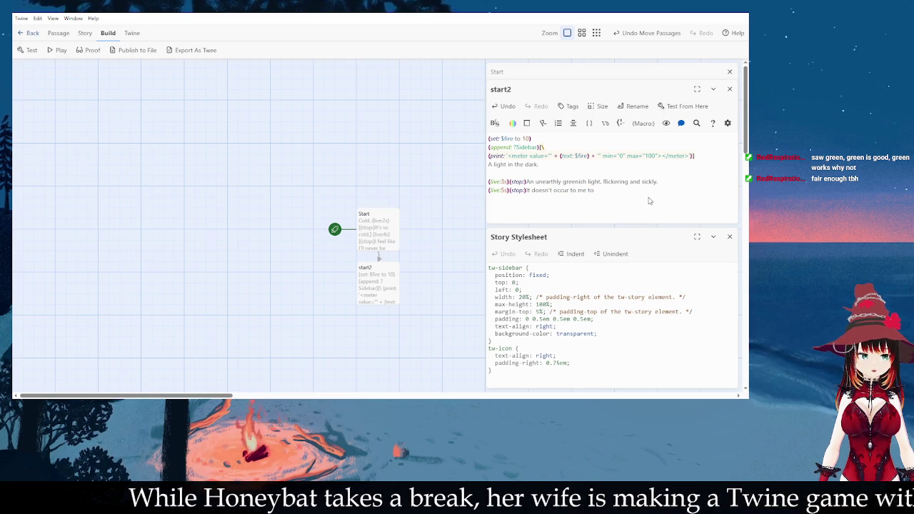
pyautogui.write('turn away.')
pyautogui.press('BackSpace')
pyautogui.write(', or to')
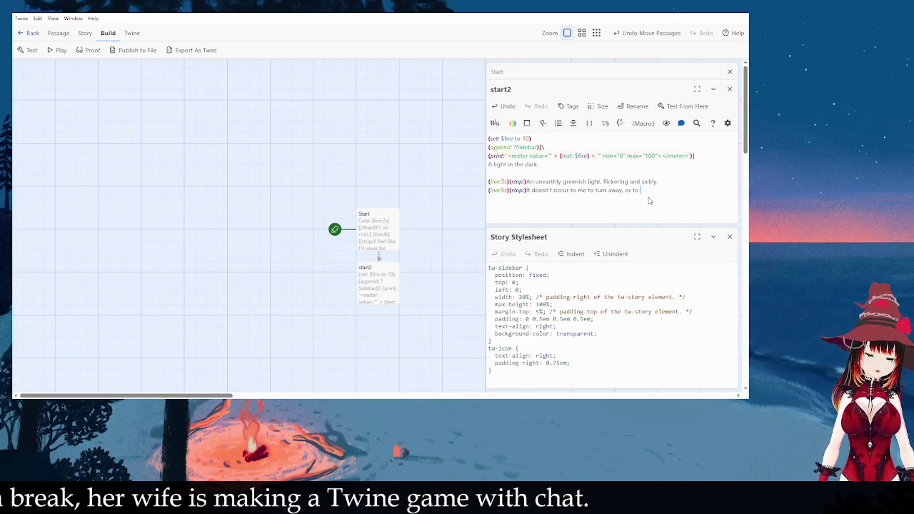
# - Finish the 5-second line with 'do anything to walk', then add 7s 'inexorably' and 8s 'towards *You*' lines
pyautogui.write('do anythi')
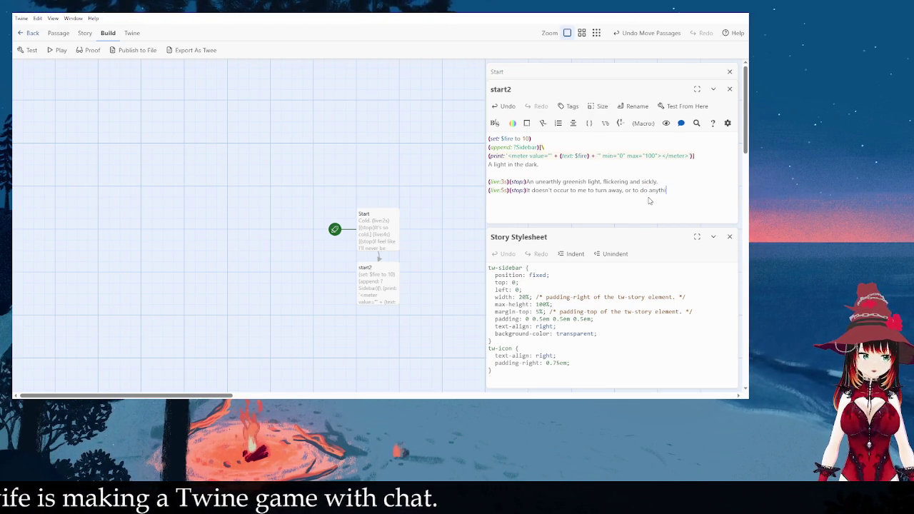
pyautogui.write('ng to walk')
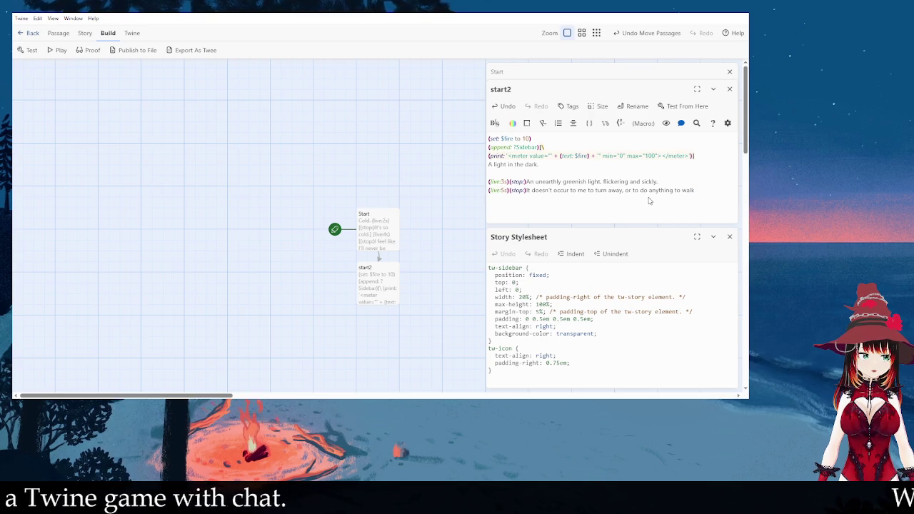
pyautogui.press('Return')
pyautogui.write('(live:7s')
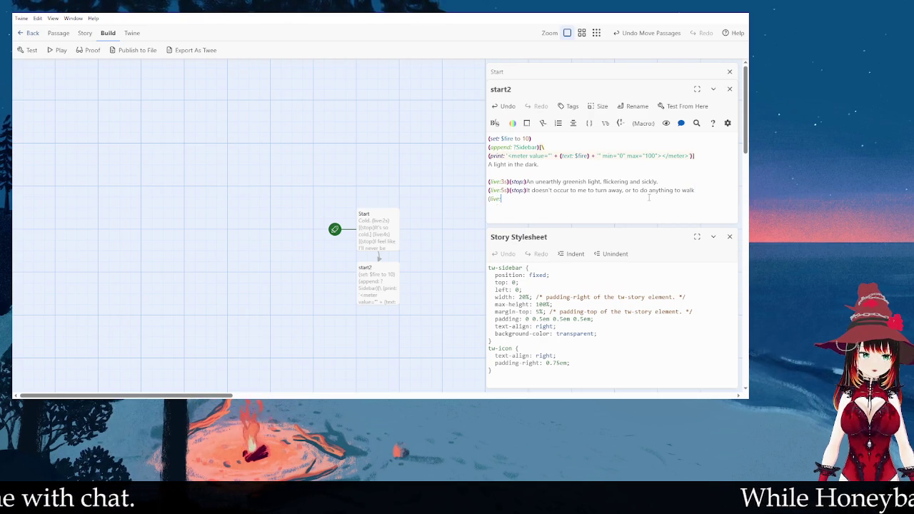
pyautogui.write(')')
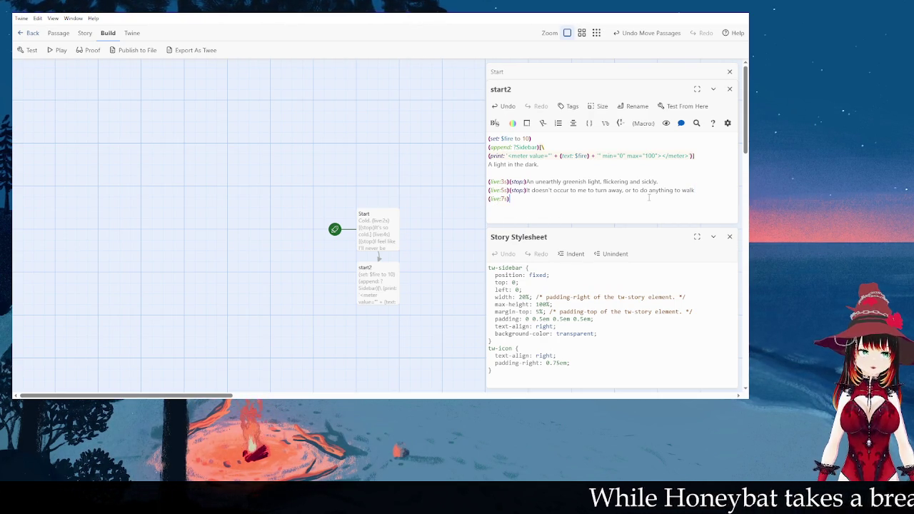
pyautogui.write('(stop:)')
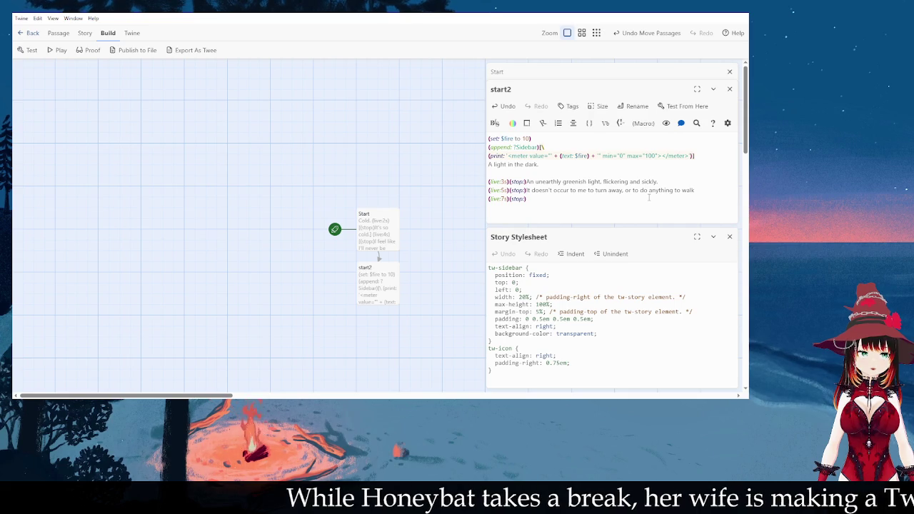
pyautogui.write('inexora')
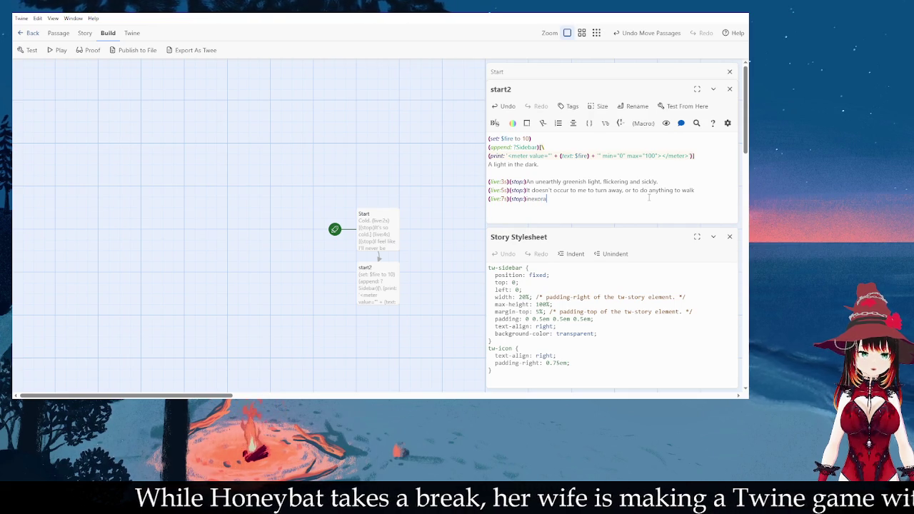
pyautogui.write('bly (live:')
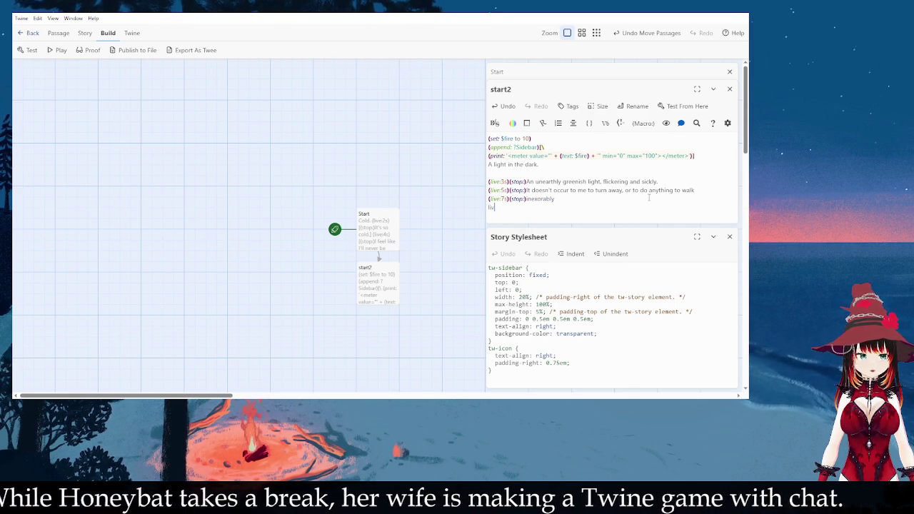
pyautogui.press('BackSpace')
pyautogui.press('BackSpace')
pyautogui.press('BackSpace')
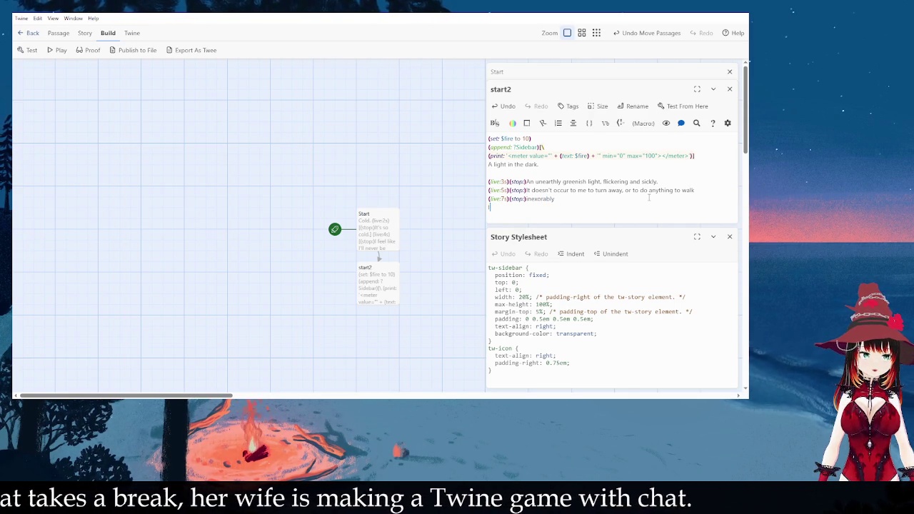
pyautogui.write('(live:')
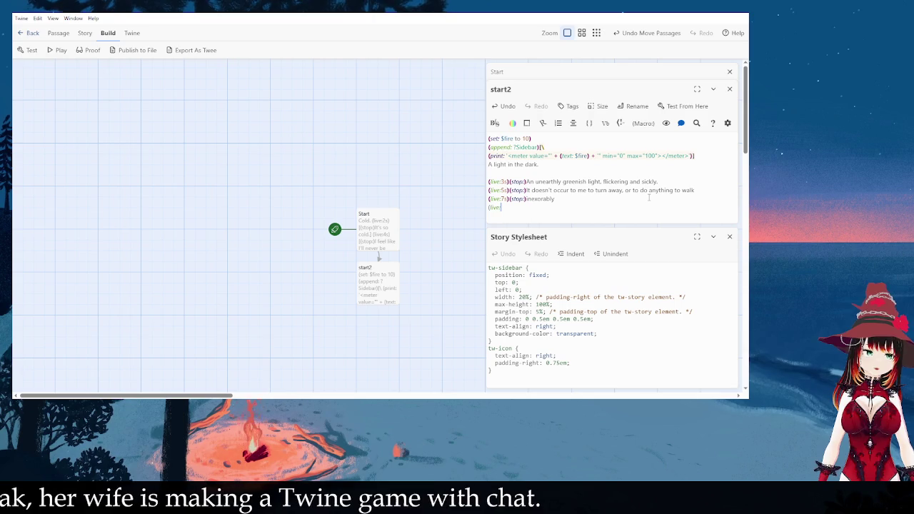
pyautogui.write('8s)')
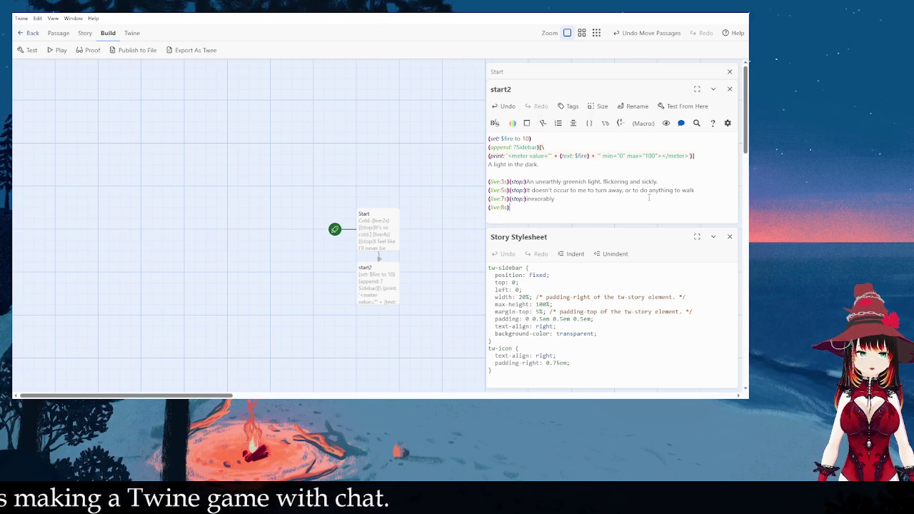
pyautogui.write('(stop:)')
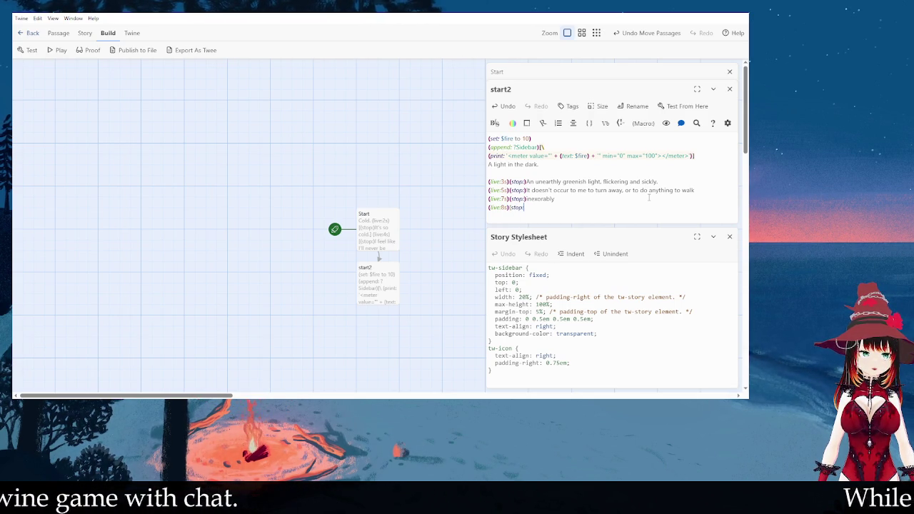
pyautogui.write('towards *you')
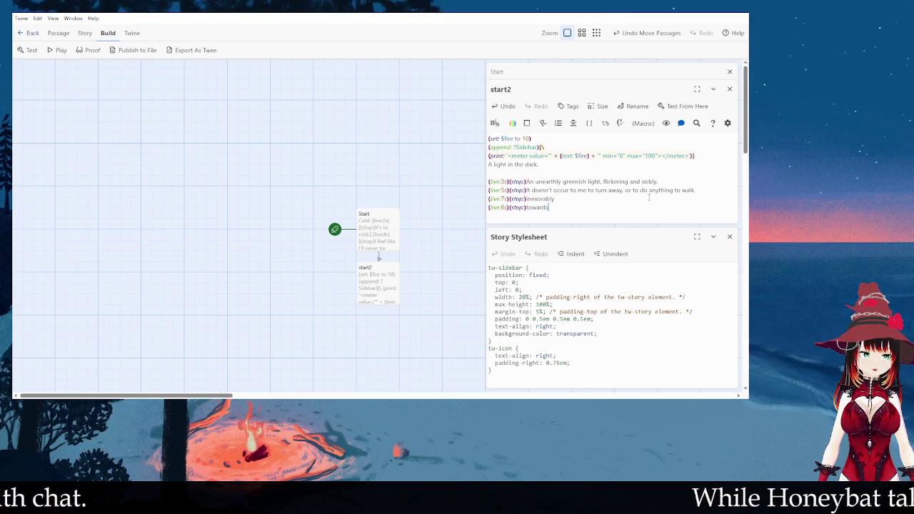
pyautogui.press('BackSpace')
pyautogui.press('BackSpace')
pyautogui.press('BackSpace')
pyautogui.write('You')
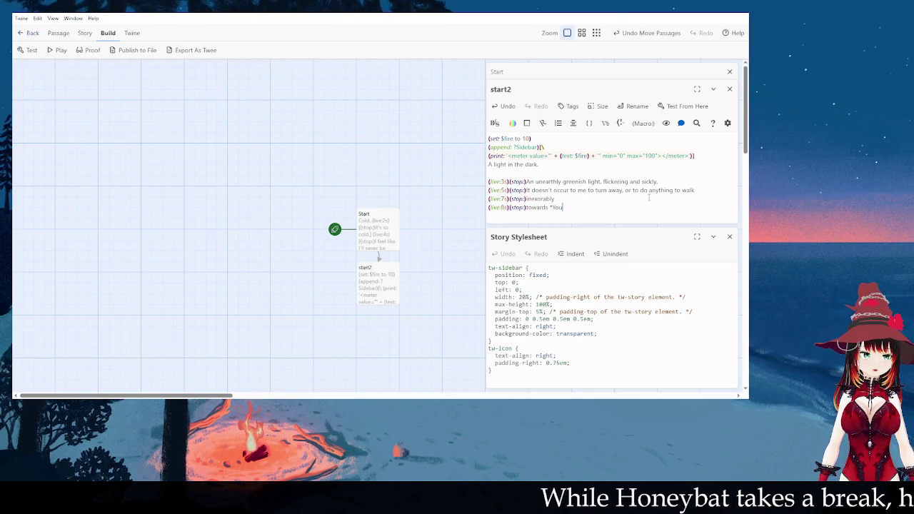
pyautogui.write('*')
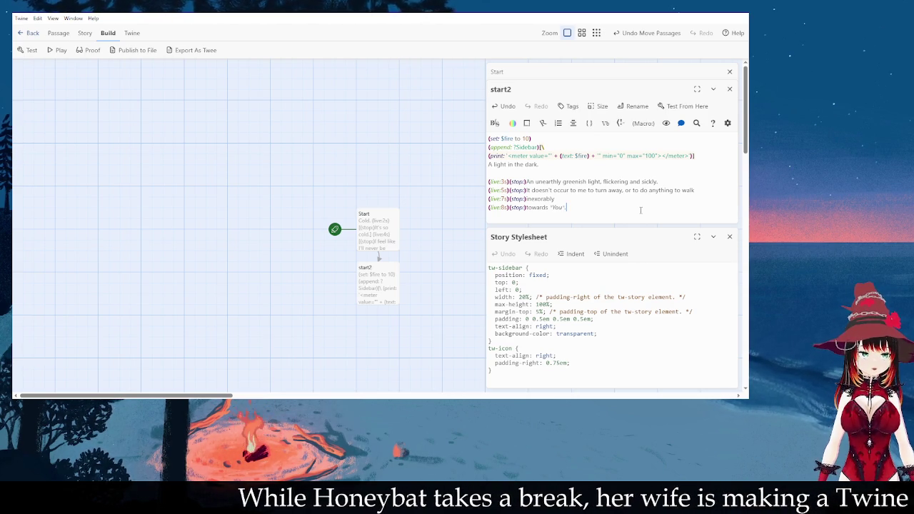
# - Add a [[Keep walking|start3]] link on a new line below the timed text
pyautogui.press('Return')
pyautogui.press('Return')
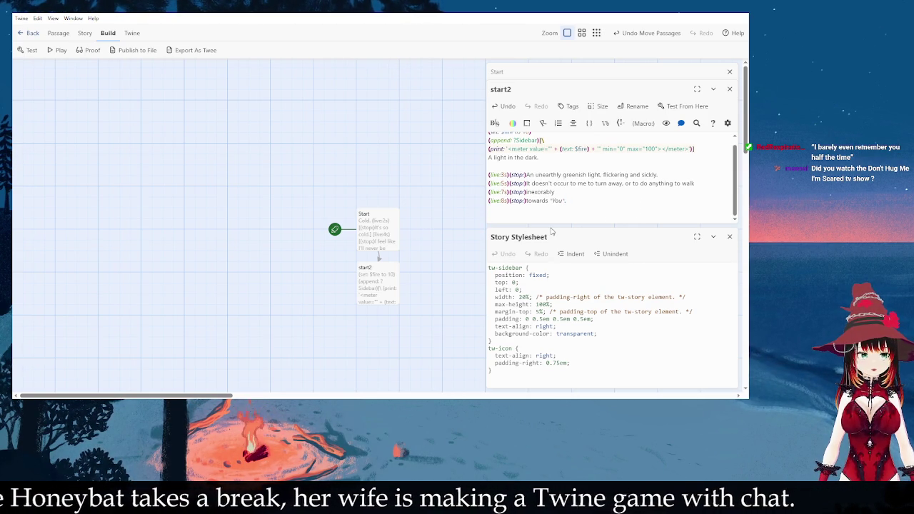
pyautogui.write('[[')
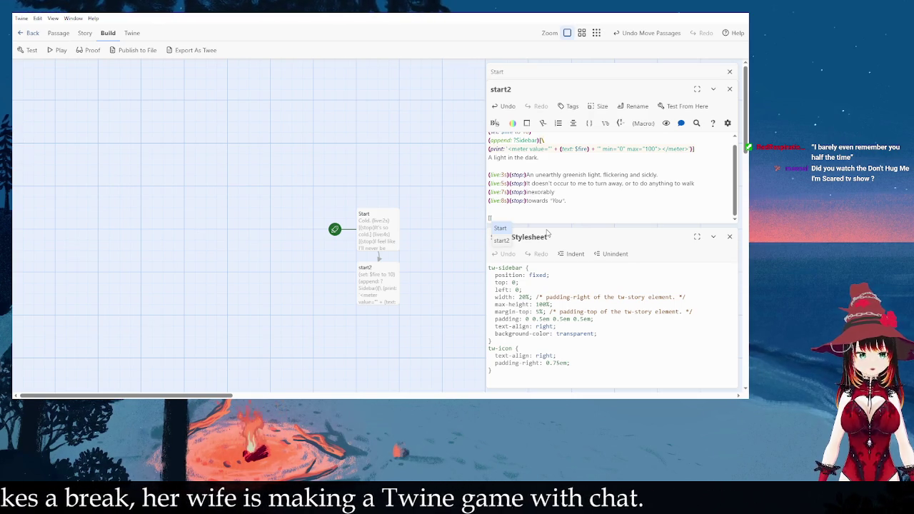
pyautogui.write('Keep Wa')
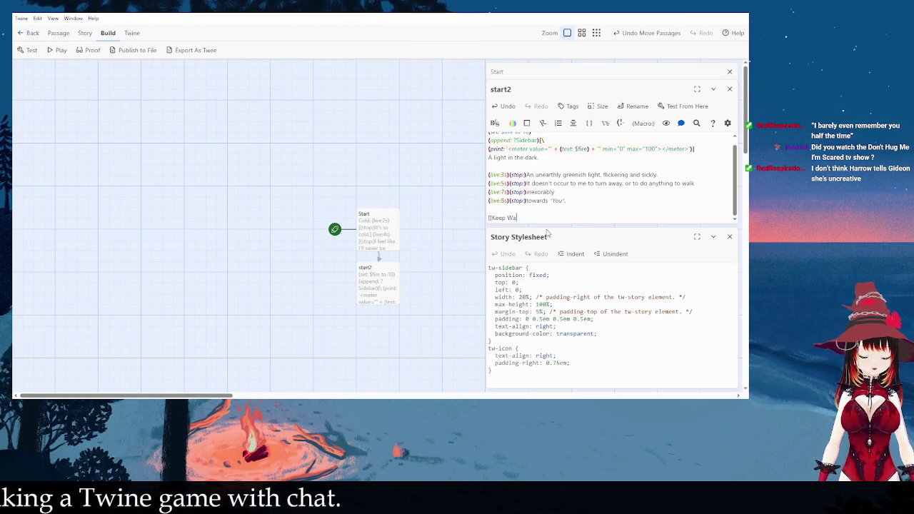
pyautogui.press('BackSpace')
pyautogui.write('walking|')
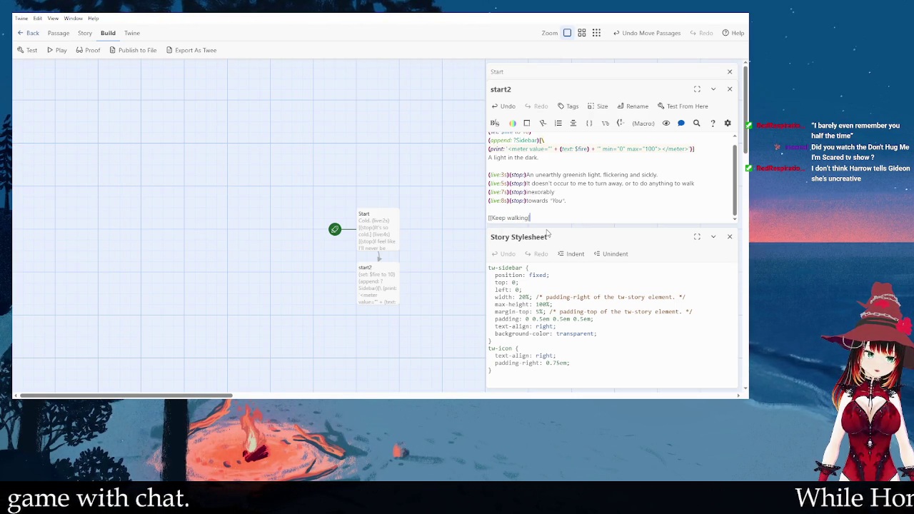
pyautogui.write('start3')
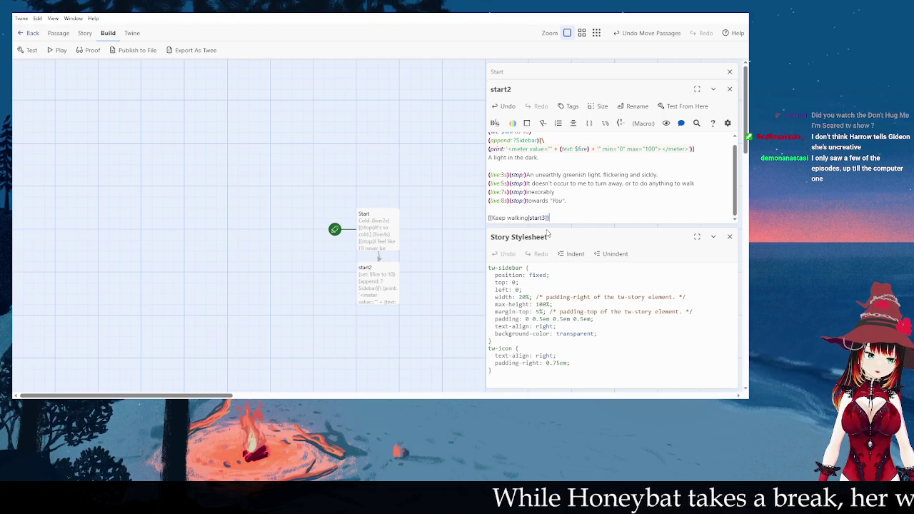
pyautogui.write(']]')
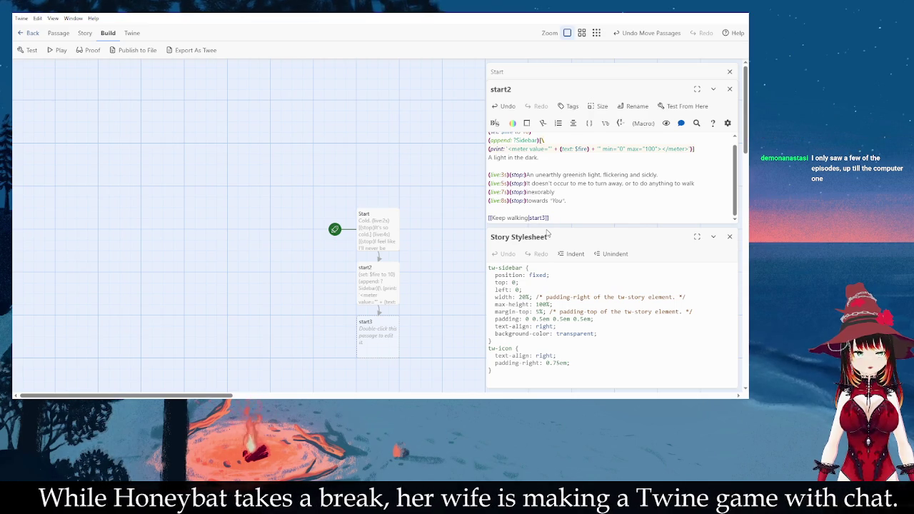
# - Add a [[Turn back|start-branch]] link on the line below the Keep walking link
pyautogui.press('Return')
pyautogui.write('[[')
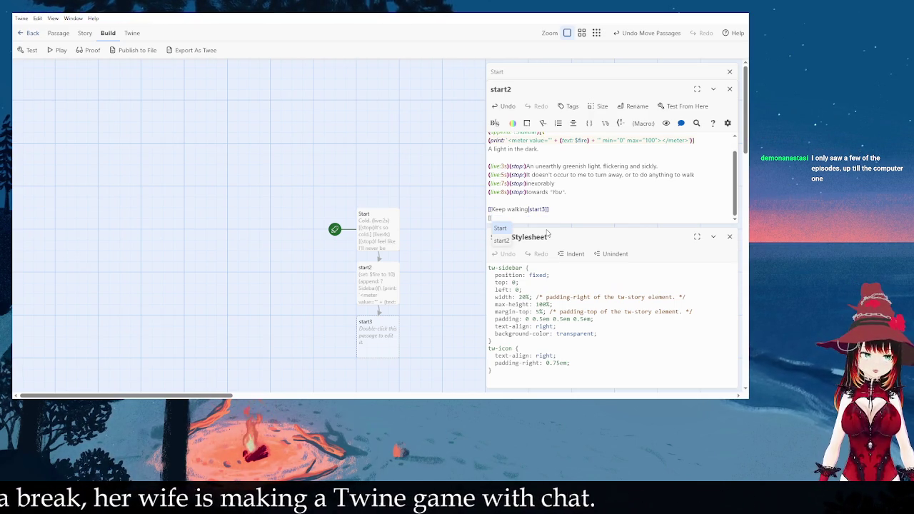
pyautogui.write('Turn back|')
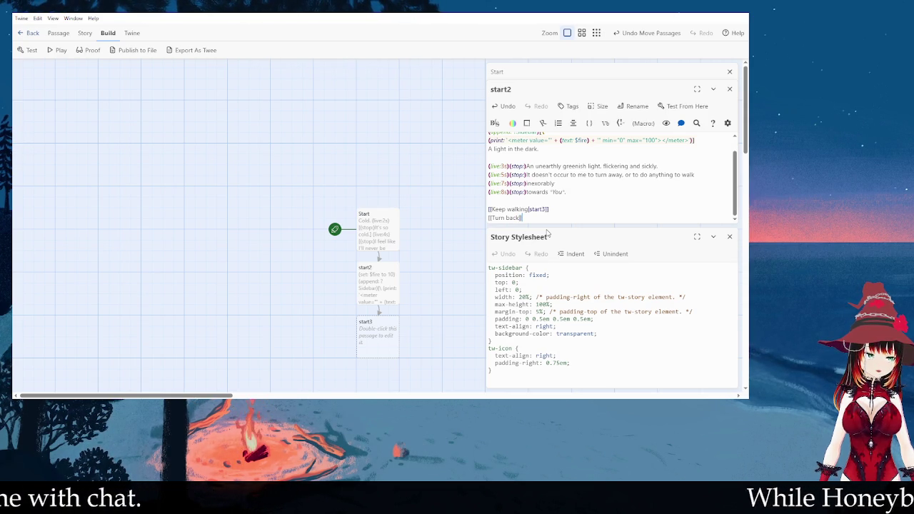
pyautogui.write('start-branch3')
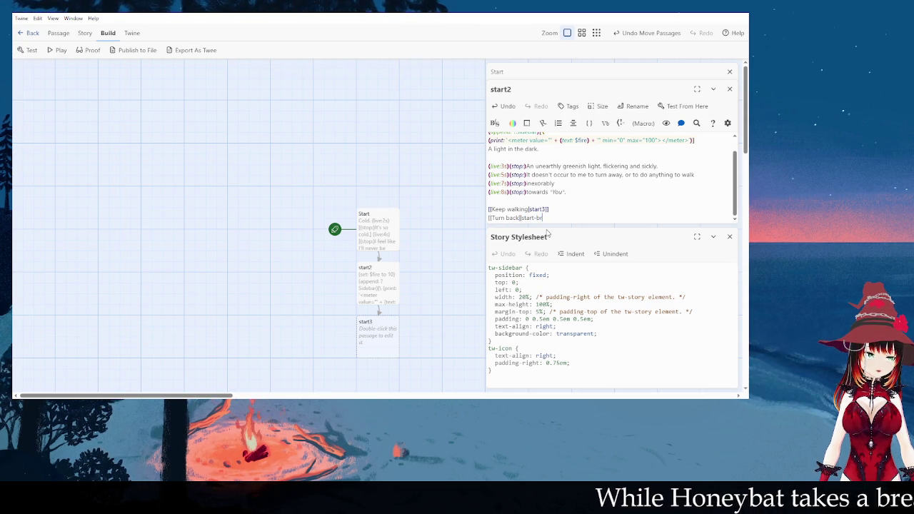
pyautogui.press('BackSpace')
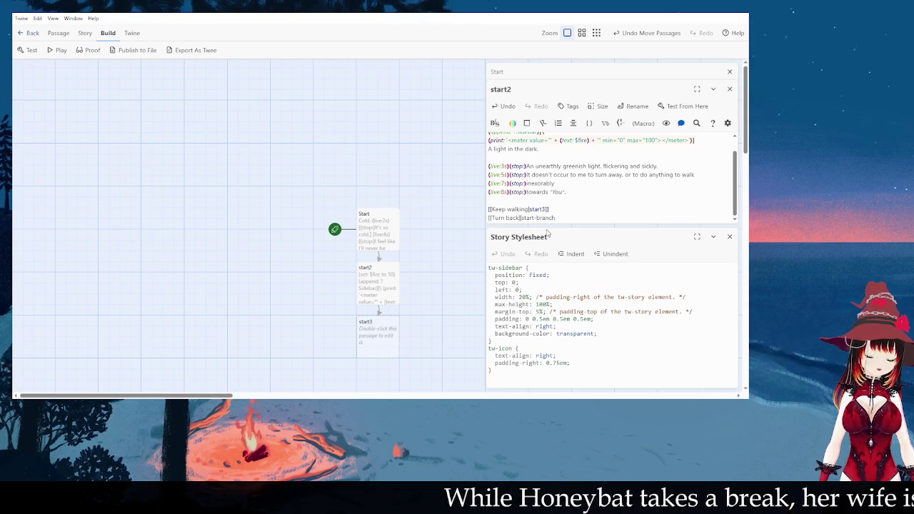
pyautogui.write(']]')
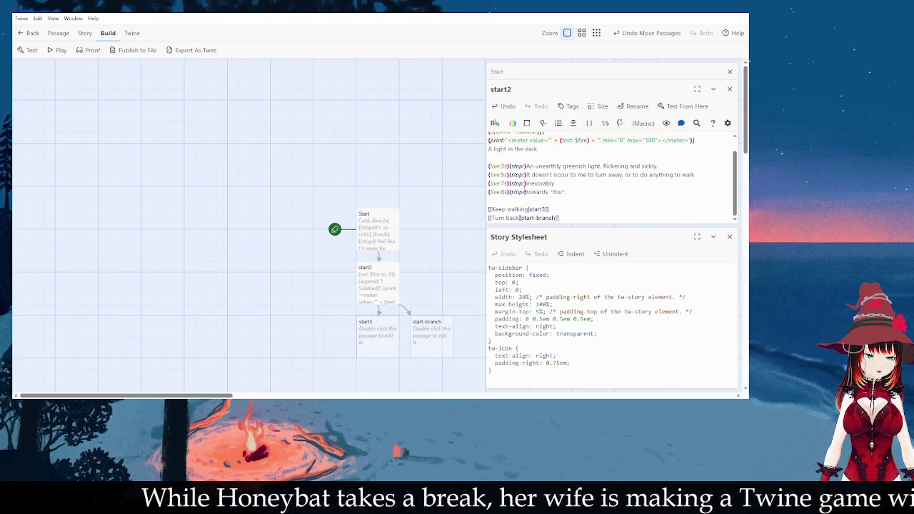
pyautogui.click(565, 192)
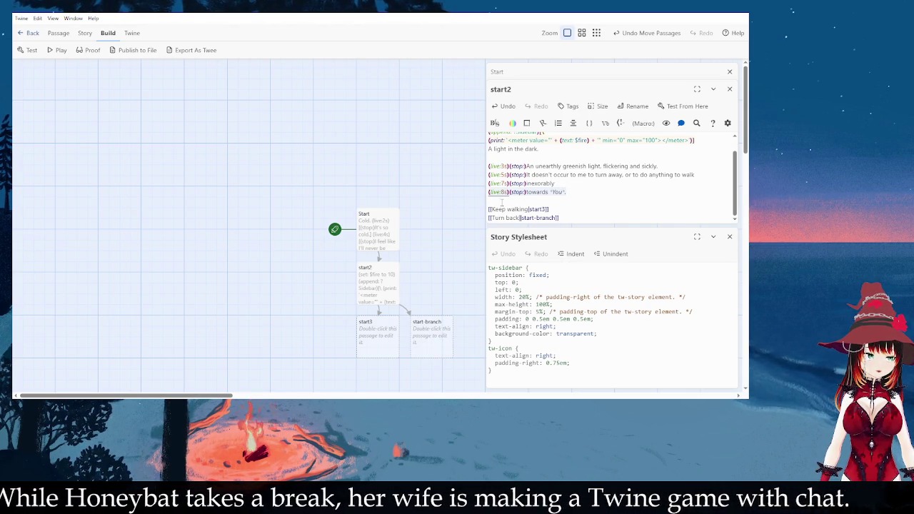
# - Copy the 8-second timer in front of the Turn back link, checking the Start passage's text for reference
pyautogui.click(490, 192)
pyautogui.click(489, 217)
pyautogui.write('(live:8s)(stop:)')
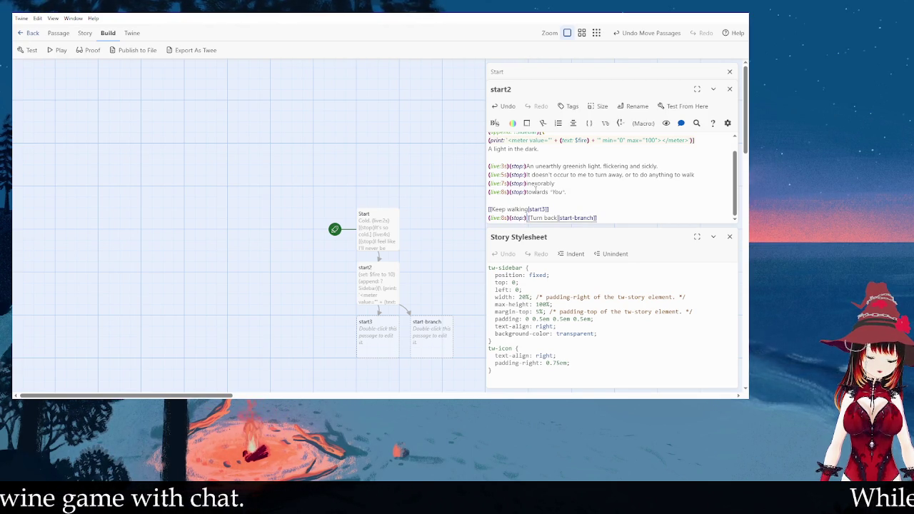
pyautogui.moveTo(554, 209); pyautogui.dragTo(498, 209)
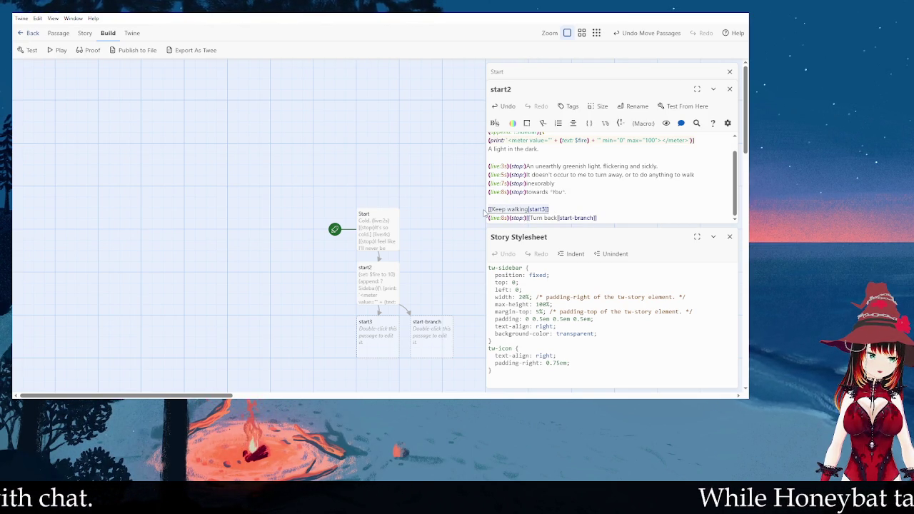
pyautogui.scroll(1, 656, 189)
pyautogui.scroll(-1, 656, 189)
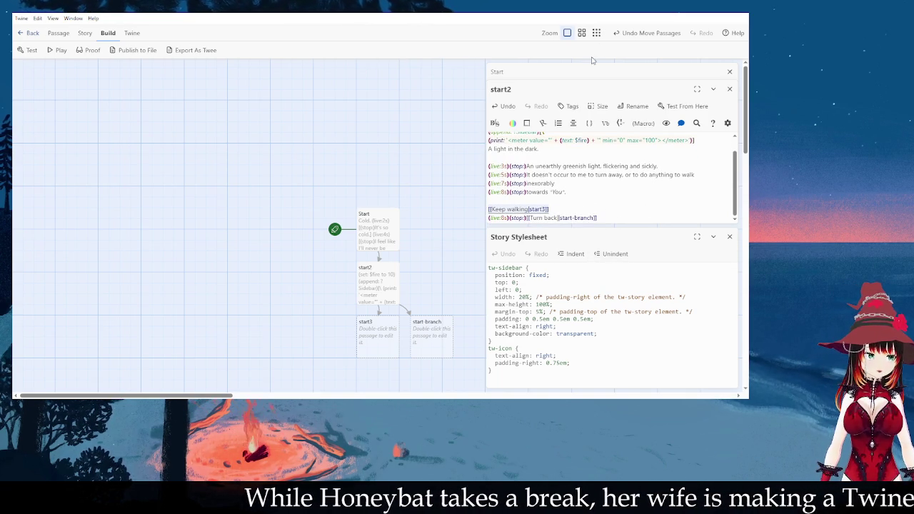
pyautogui.click(590, 72)
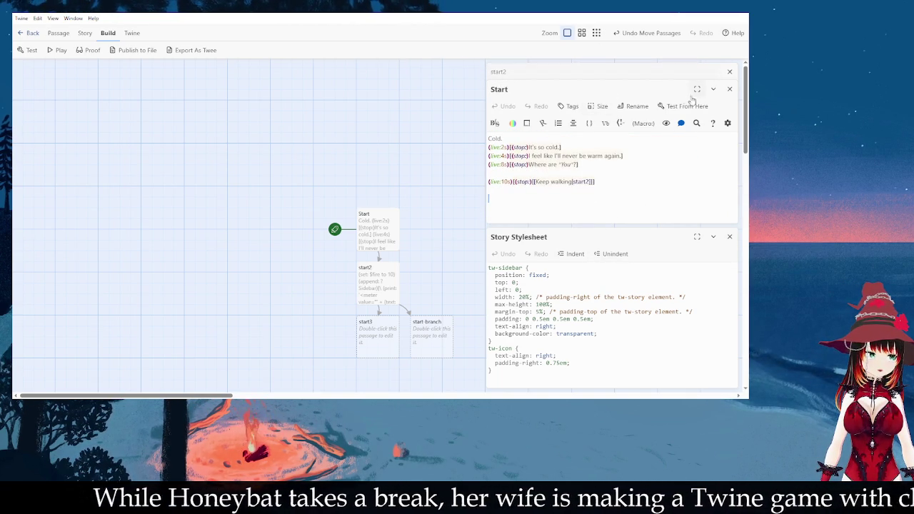
pyautogui.click(645, 76)
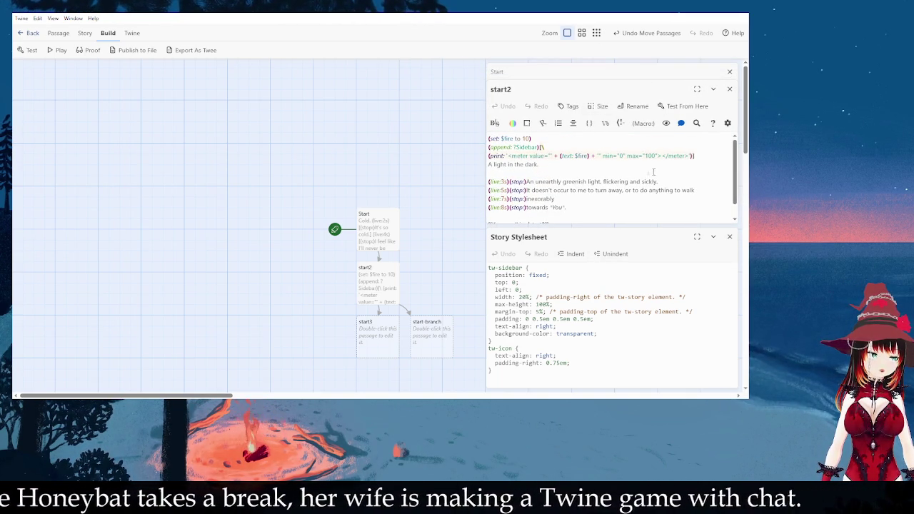
pyautogui.click(620, 73)
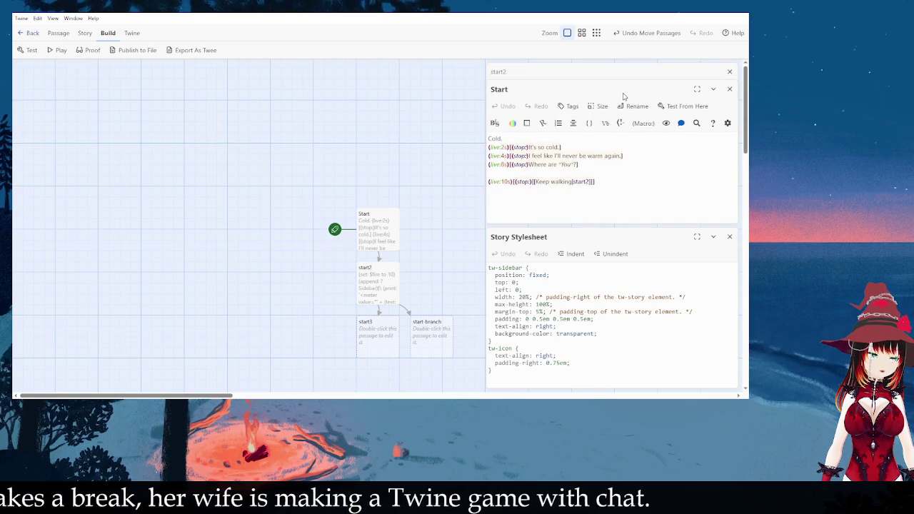
pyautogui.click(645, 77)
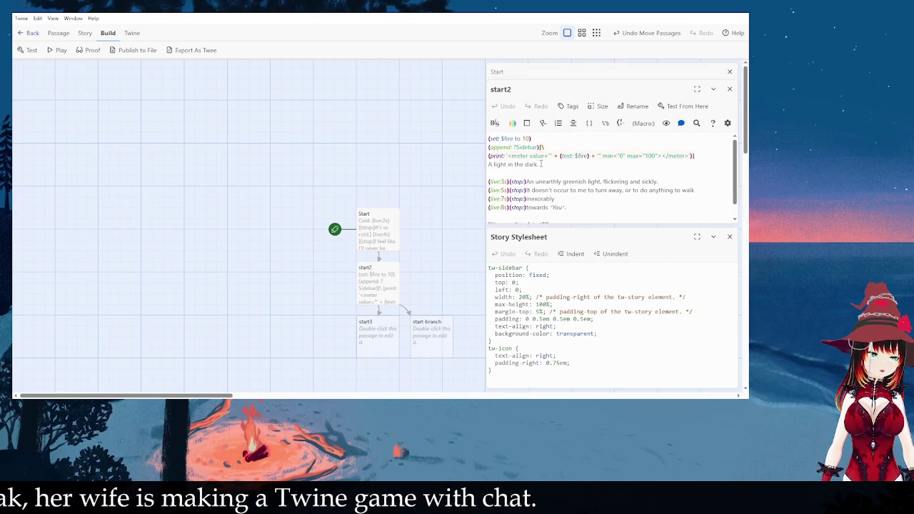
# - Wrap the 3s, 5s, 7s and 8s dialogue lines in hooks by adding opening [ and closing ]
pyautogui.click(511, 182)
pyautogui.write('[')
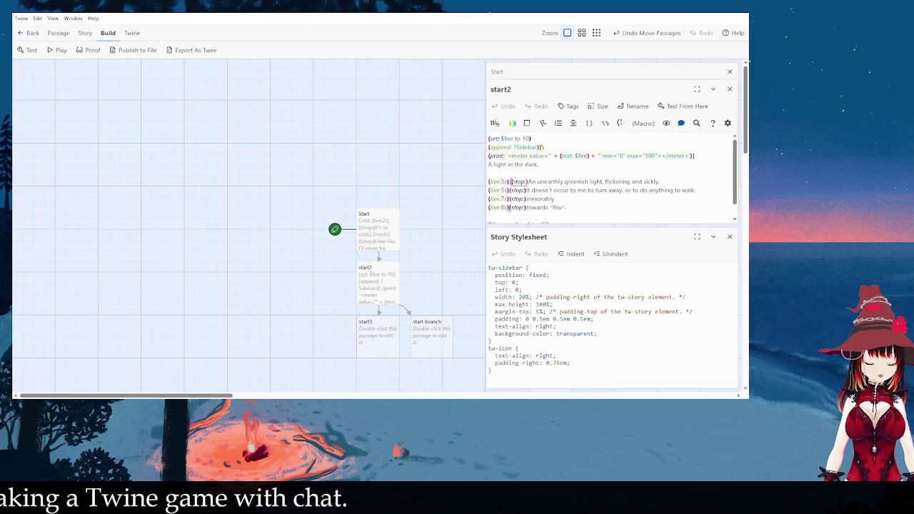
pyautogui.click(510, 190)
pyautogui.write('[')
pyautogui.click(510, 199)
pyautogui.write('[')
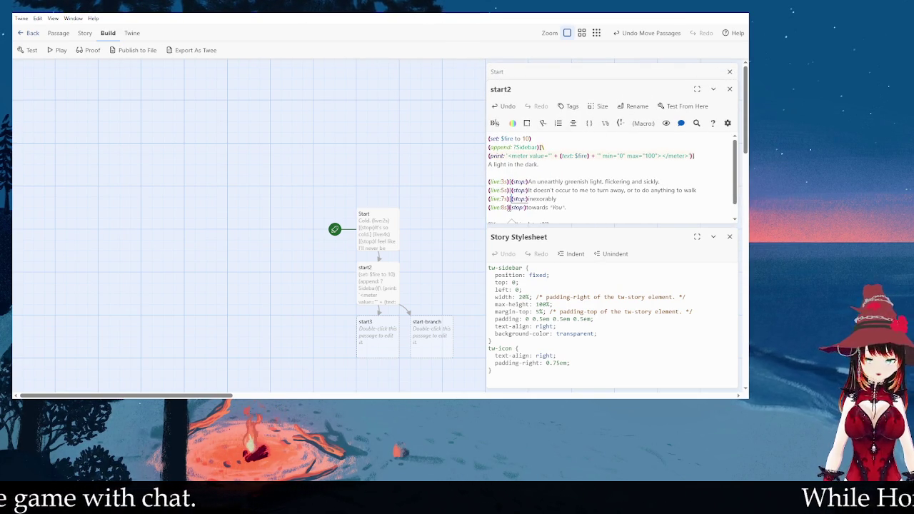
pyautogui.click(510, 207)
pyautogui.write('[')
pyautogui.scroll(-2, 508, 208)
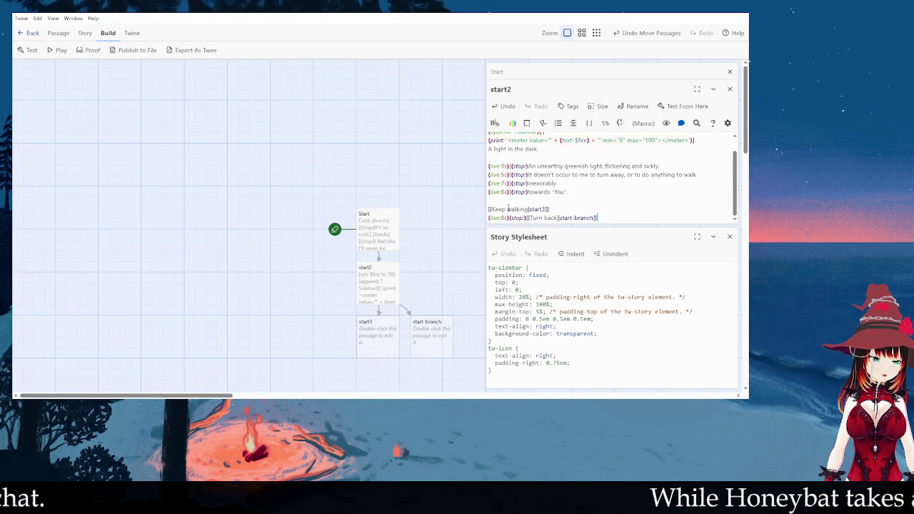
pyautogui.click(582, 190)
pyautogui.write(']]')
pyautogui.click(701, 174)
pyautogui.write(']')
pyautogui.click(699, 166)
pyautogui.write(']')
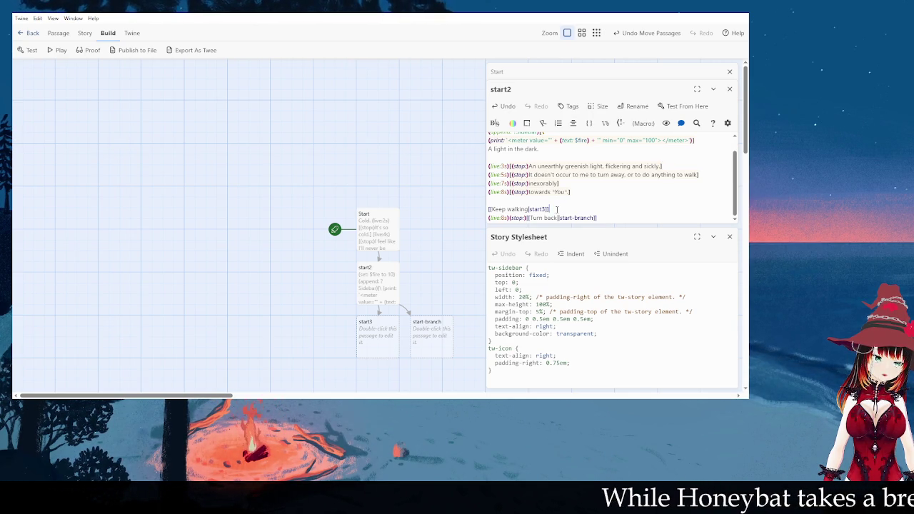
# - Change the Turn back timer to 15 seconds and wrap the link in a hook
pyautogui.click(549, 210)
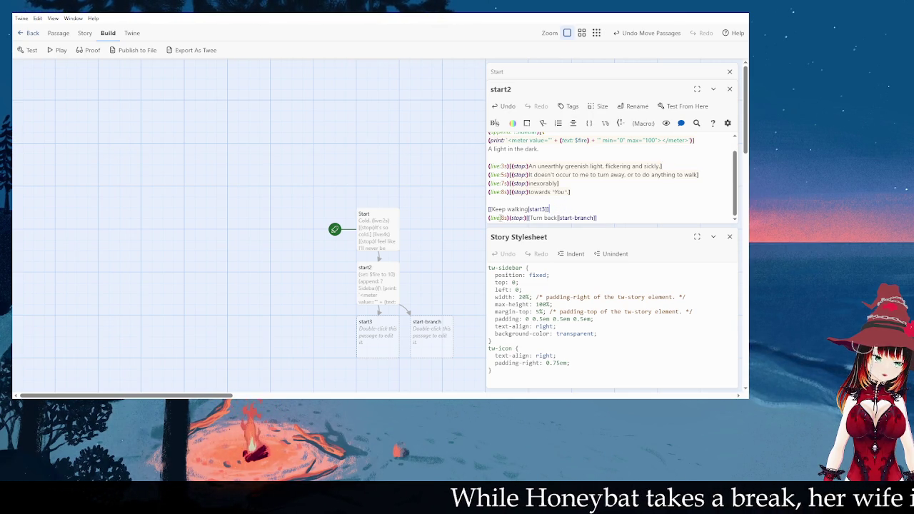
pyautogui.click(510, 218)
pyautogui.press('BackSpace')
pyautogui.write('15')
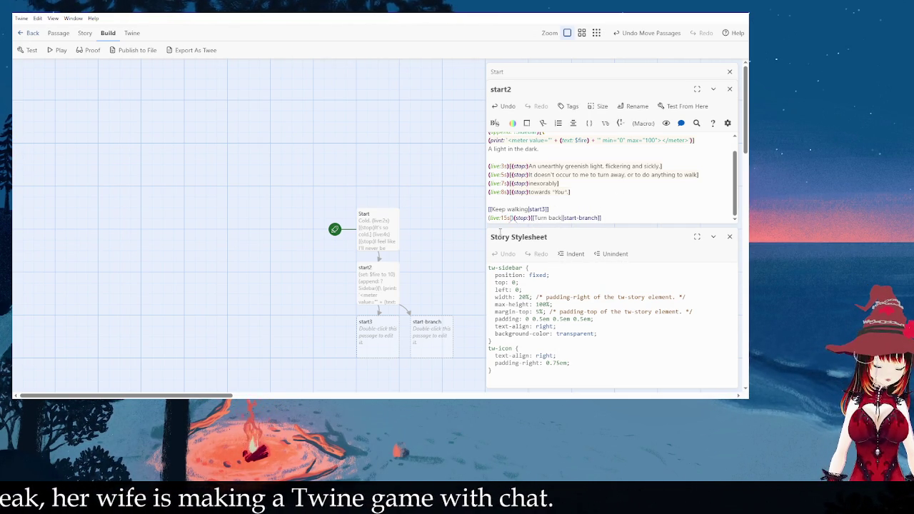
pyautogui.write('[')
pyautogui.press('End')
pyautogui.write(']')
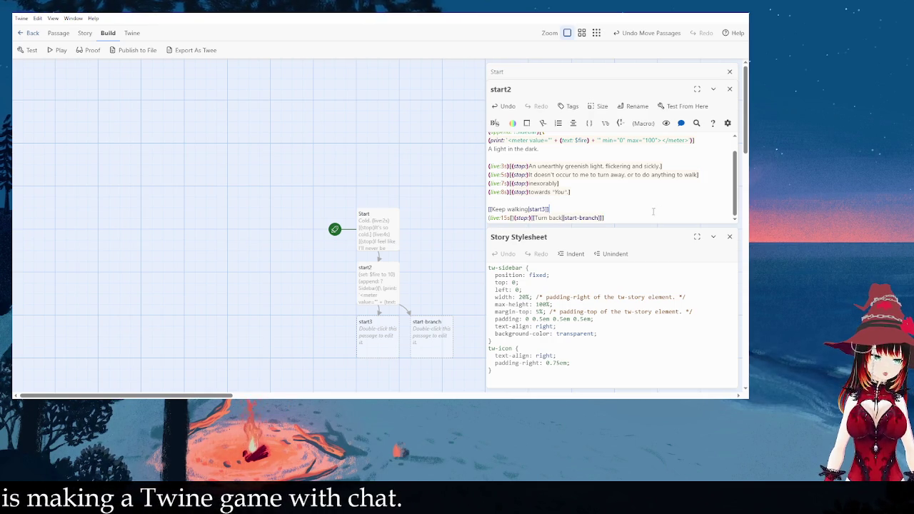
# - Wrap the Keep walking link in an 8-second timed hook
pyautogui.click(489, 209)
pyautogui.write('(live:15s)[(stop:)[[Turn back|start-branch]]]')
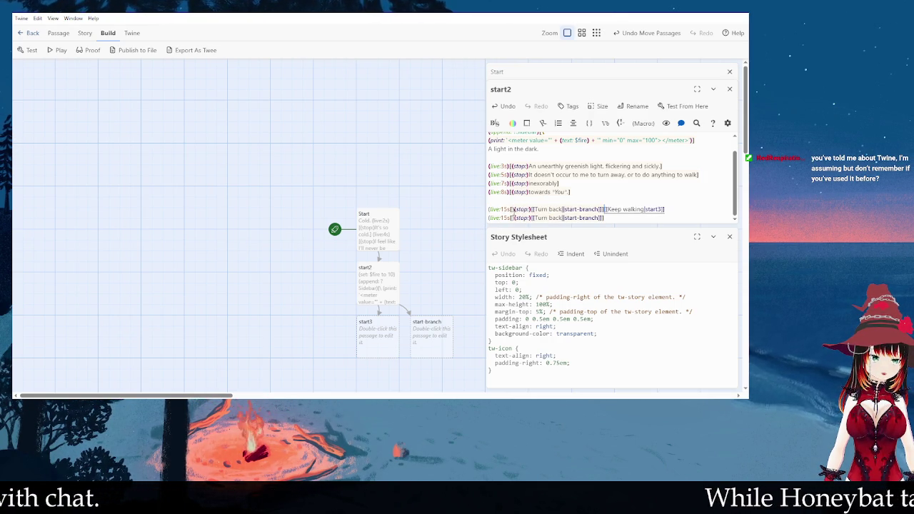
pyautogui.hotkey('ctrl', 'z')
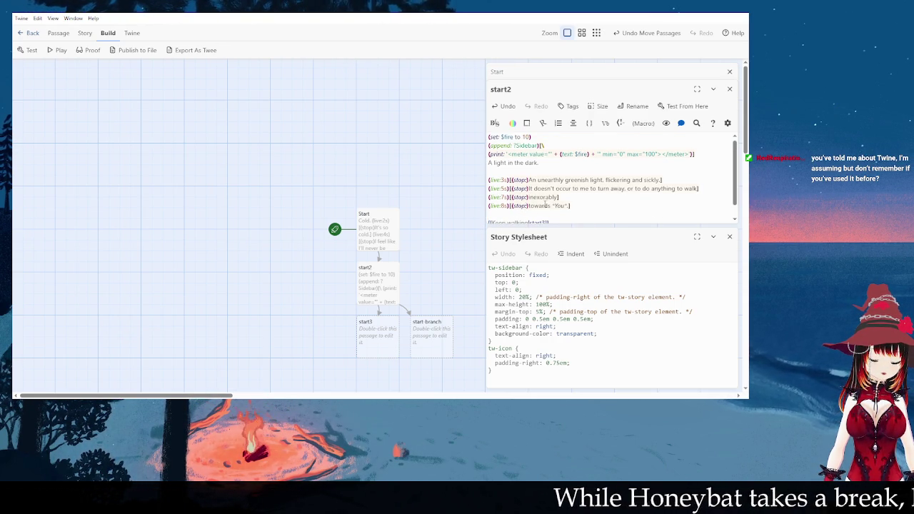
pyautogui.hotkey('ctrl', 'z')
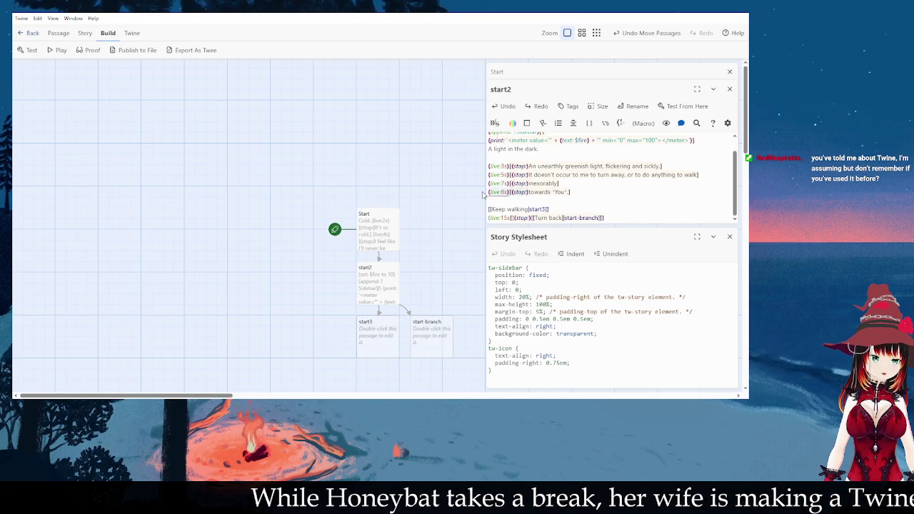
pyautogui.write('(live:8s)[(stop:)')
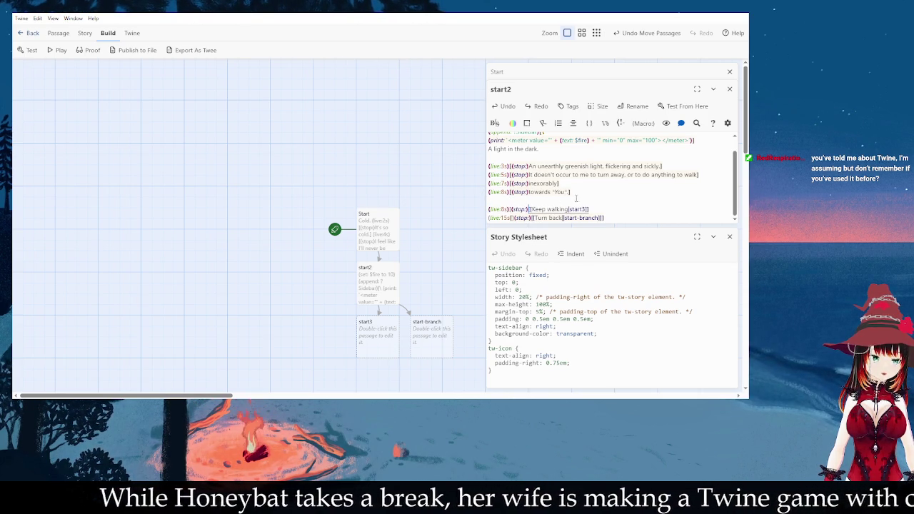
pyautogui.click(593, 209)
pyautogui.write(']')
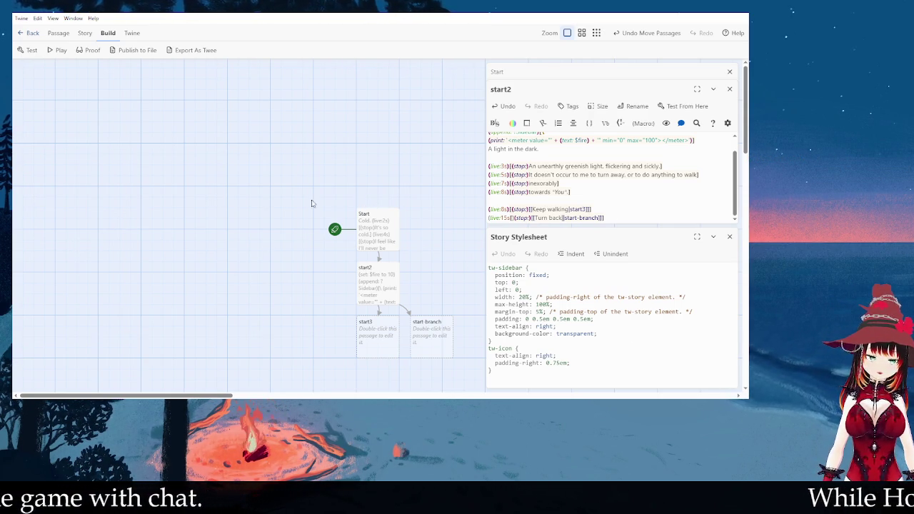
# - Close the story stylesheet, start a test play with Ctrl+R, and try the Keep walking link
pyautogui.click(730, 237)
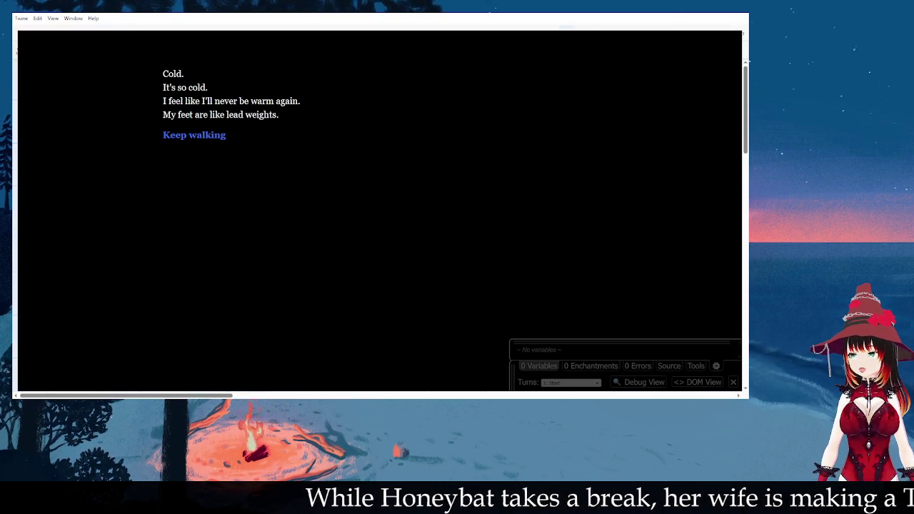
pyautogui.hotkey('ctrl', 'r')
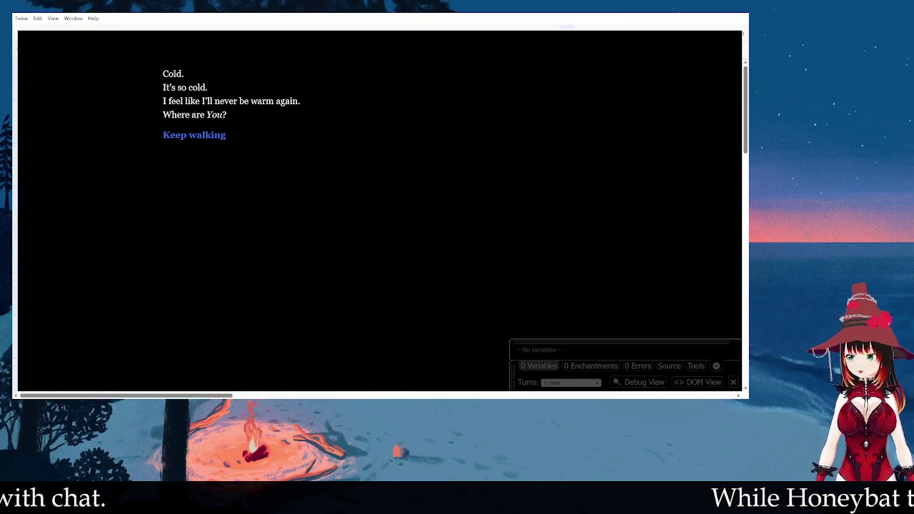
pyautogui.click(197, 135)
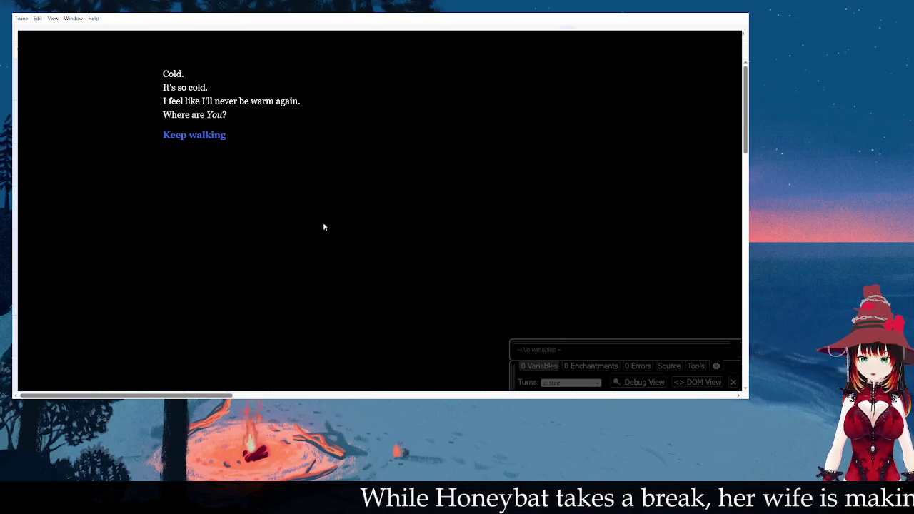
pyautogui.click(215, 135)
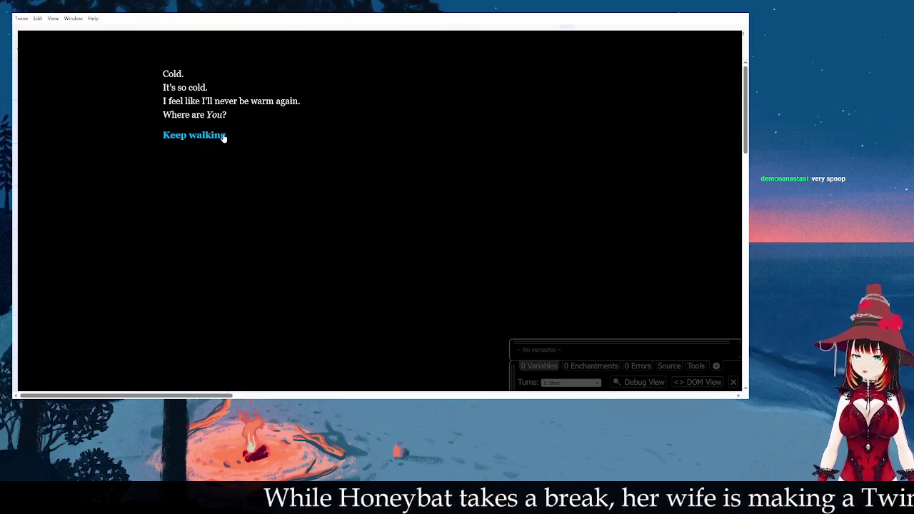
# - Follow Keep walking to start2, watch its timed lines and choices appear, then close the play window
pyautogui.click(224, 135)
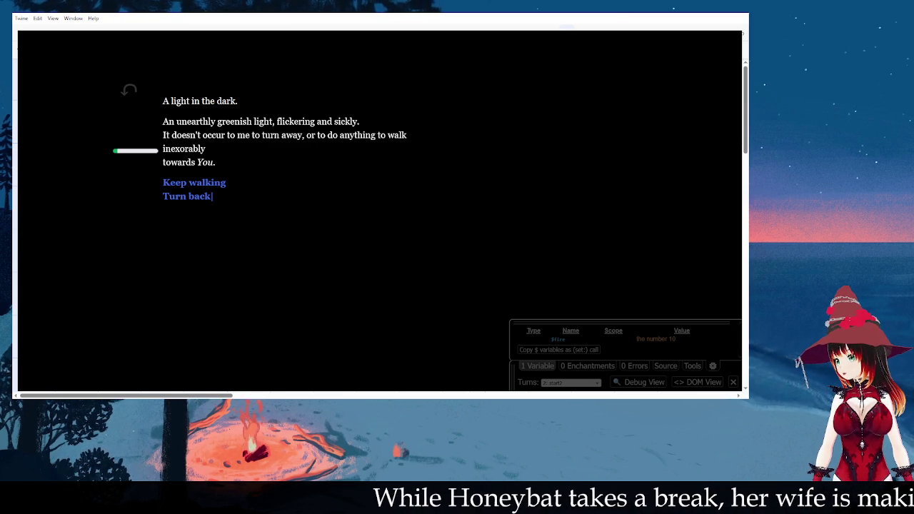
pyautogui.hotkey('ctrl', 'w')
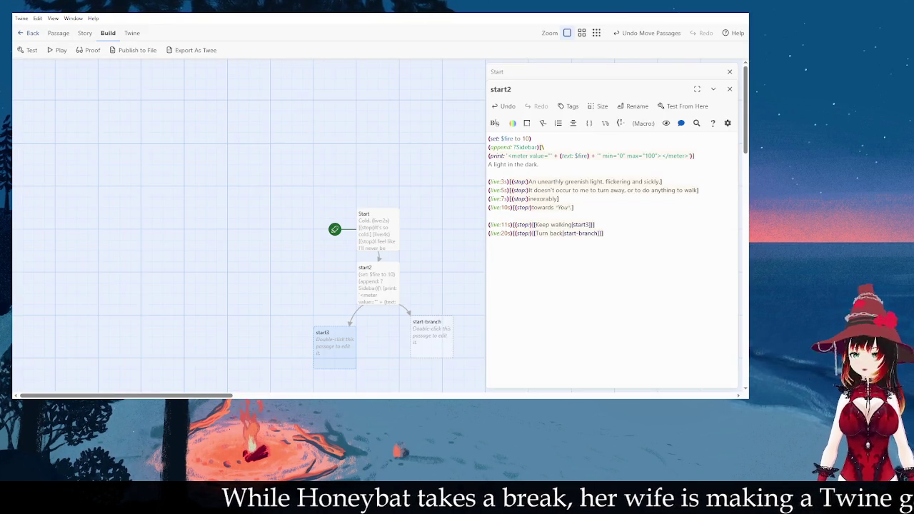
# - Move the start3 and start-branch passages lower on the map so they line up
pyautogui.click(364, 162)
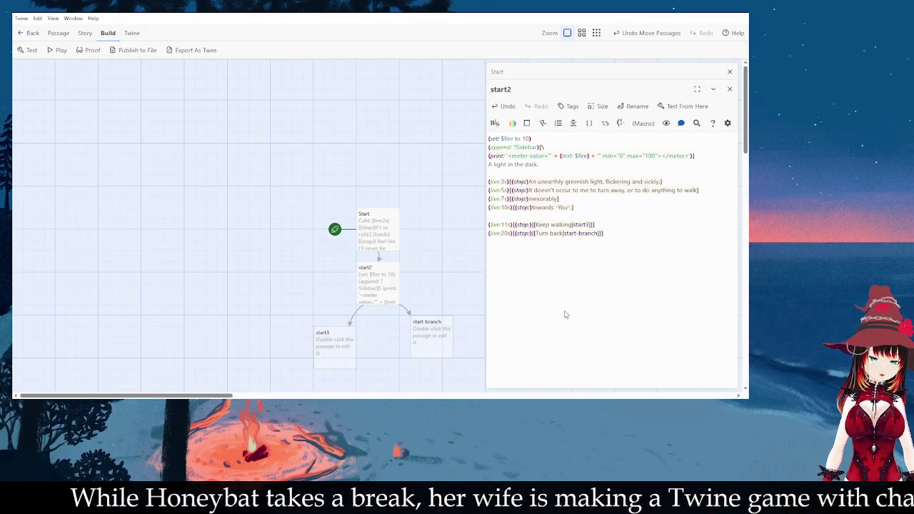
pyautogui.click(323, 356)
pyautogui.moveTo(412, 347); pyautogui.dragTo(414, 369)
pyautogui.scroll(-1, 435, 265)
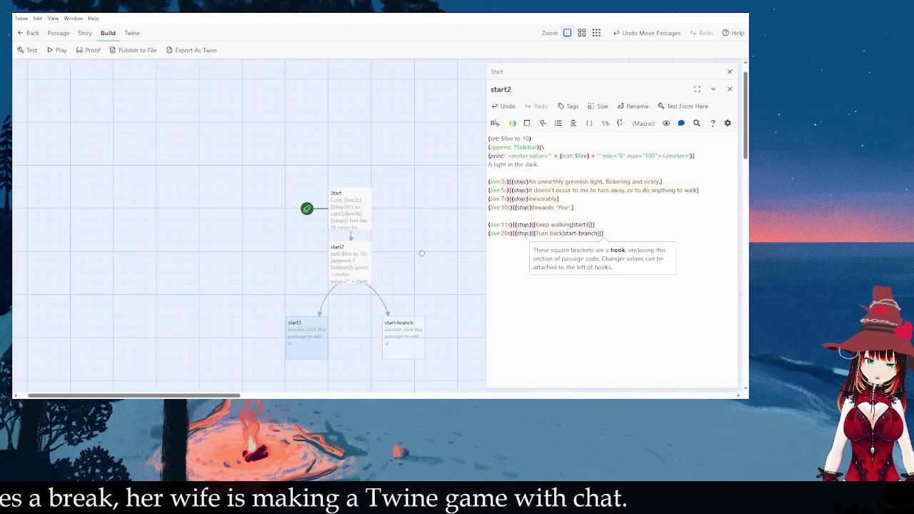
# - Open start-branch and start2 for editing and select start2's first three lines
pyautogui.click(398, 251)
pyautogui.doubleClick(385, 286)
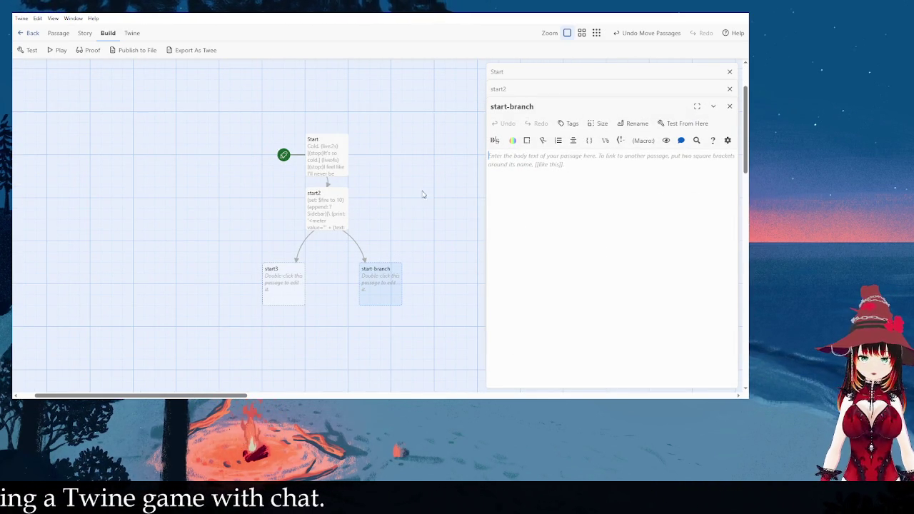
pyautogui.click(318, 209)
pyautogui.click(297, 207)
pyautogui.doubleClick(319, 208)
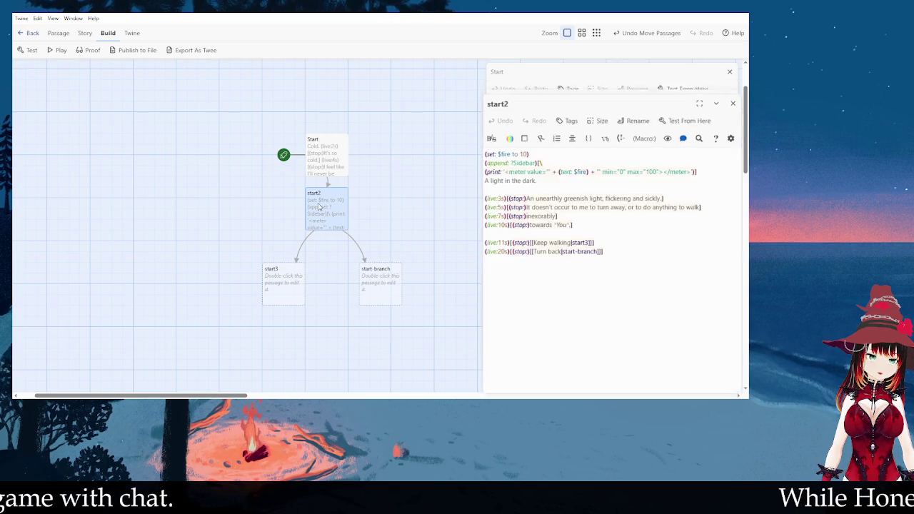
pyautogui.moveTo(491, 187)
pyautogui.mouseDown()
pyautogui.moveTo(487, 157)
pyautogui.moveTo(484, 164)
pyautogui.mouseUp()
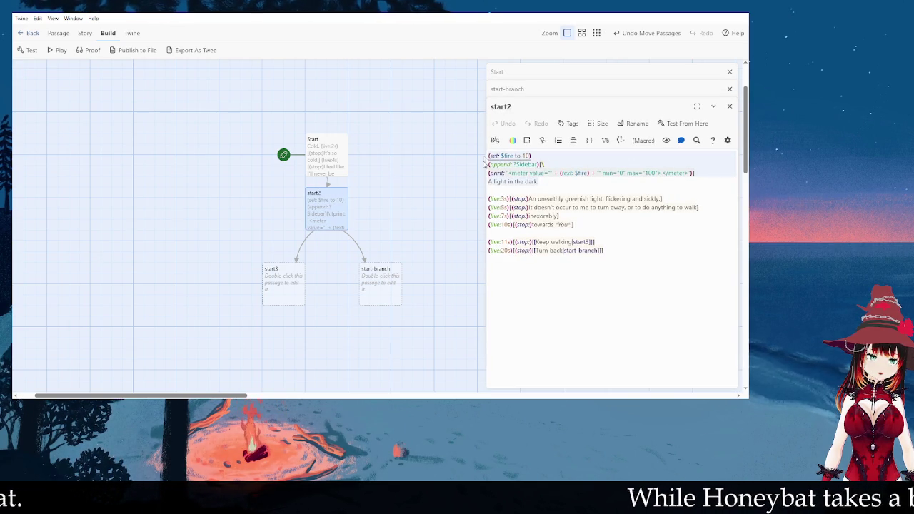
# - Copy start2's first three lines into the start-branch passage
pyautogui.hotkey('ctrl', 'c')
pyautogui.doubleClick(378, 283)
pyautogui.hotkey('ctrl', 'v')
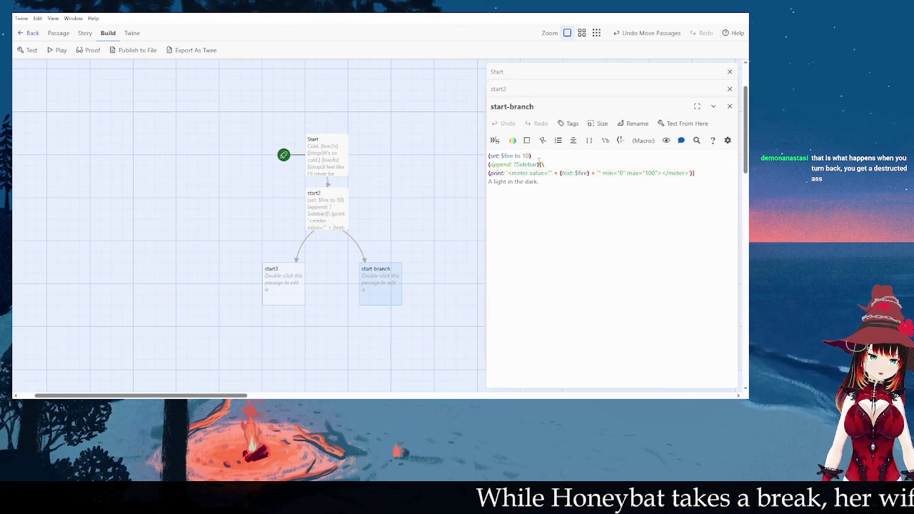
# - Change the pasted (set: $fire to 10) to (set: $fire to $fire-1)
pyautogui.click(537, 159)
pyautogui.press('Left')
pyautogui.press('BackSpace')
pyautogui.press('BackSpace')
pyautogui.write('9')
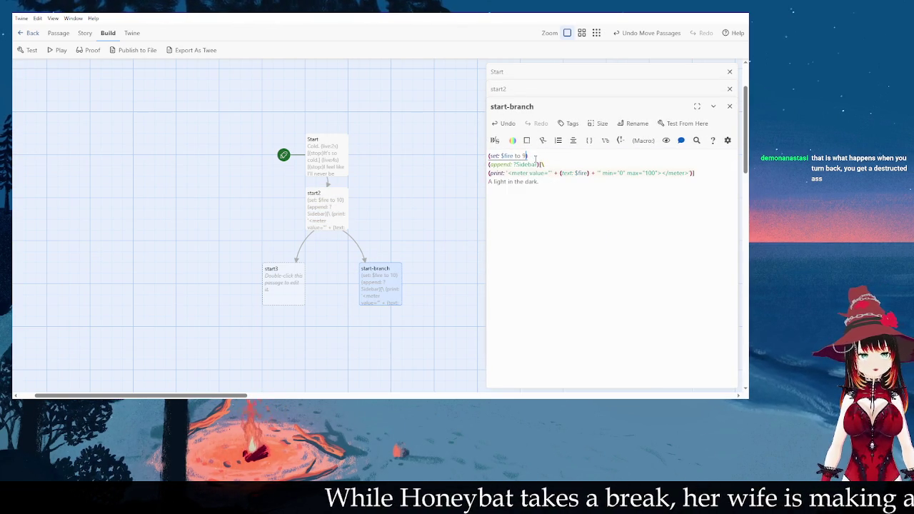
pyautogui.press('BackSpace')
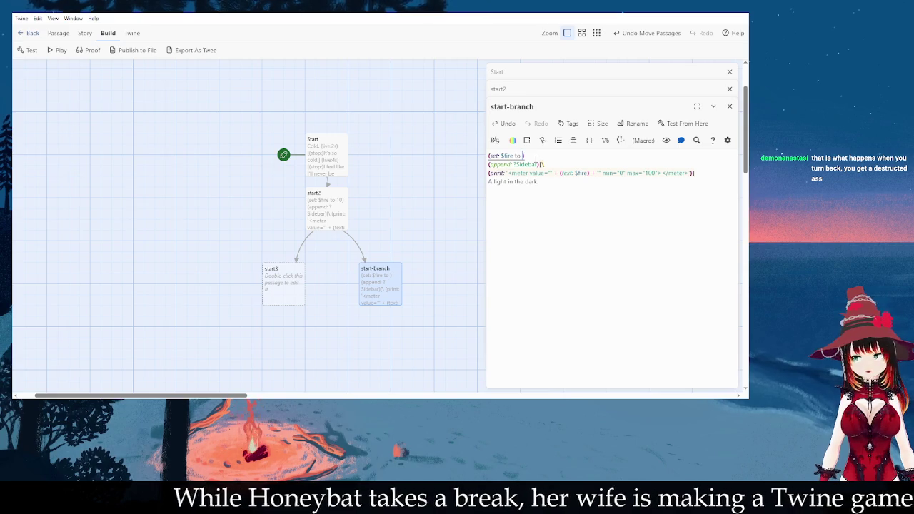
pyautogui.write('9')
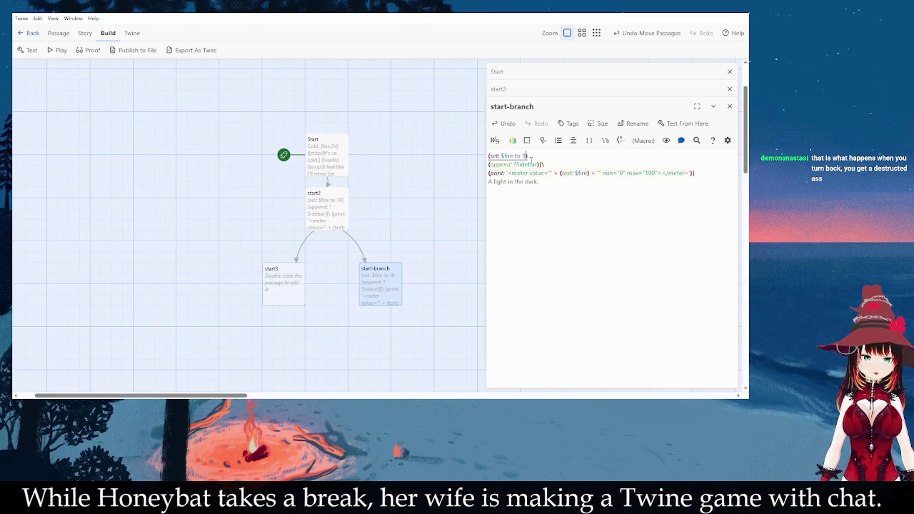
pyautogui.press('BackSpace')
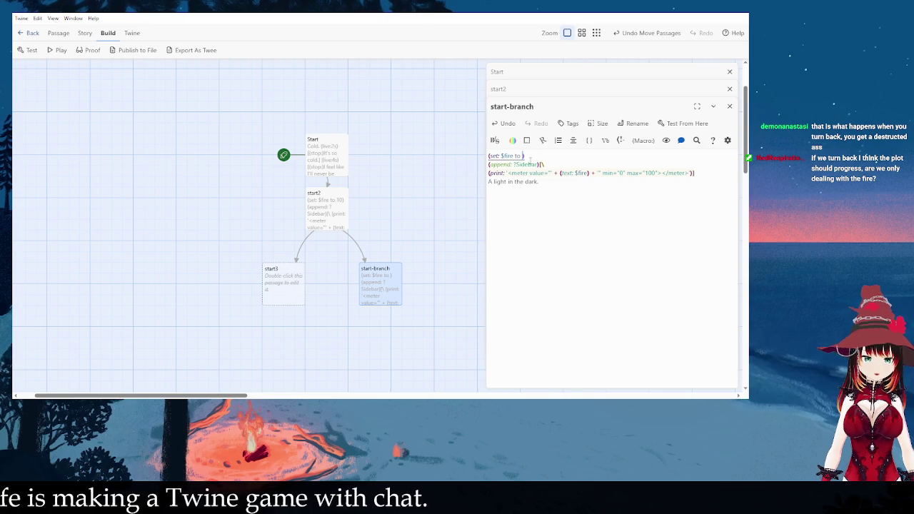
pyautogui.write('$fire')
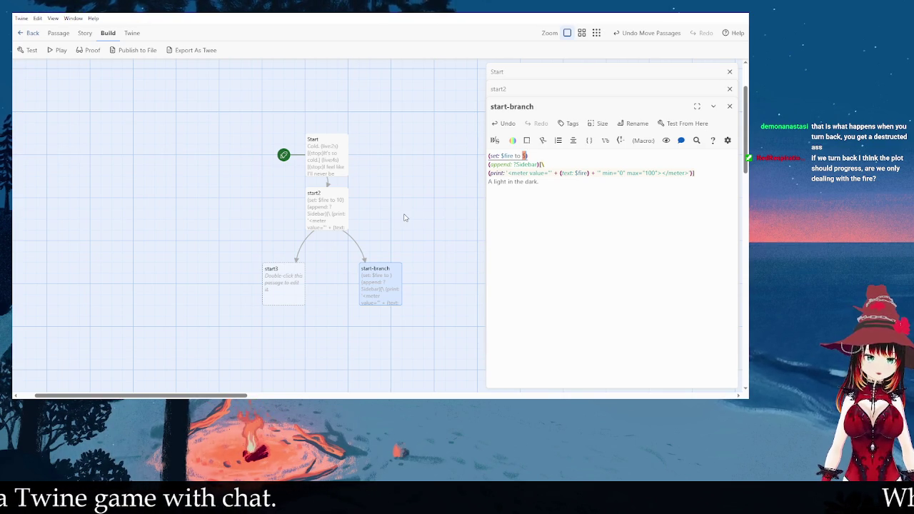
pyautogui.press('BackSpace')
pyautogui.write('-1')
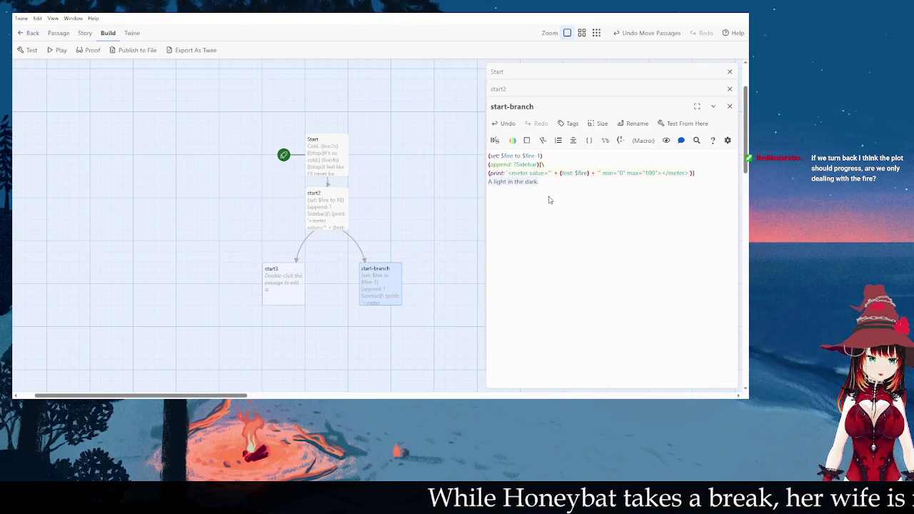
# - Delete the copied 'A light in the dark.' line from start-branch
pyautogui.click(500, 235)
pyautogui.hotkey('shift', 'Home')
pyautogui.press('BackSpace')
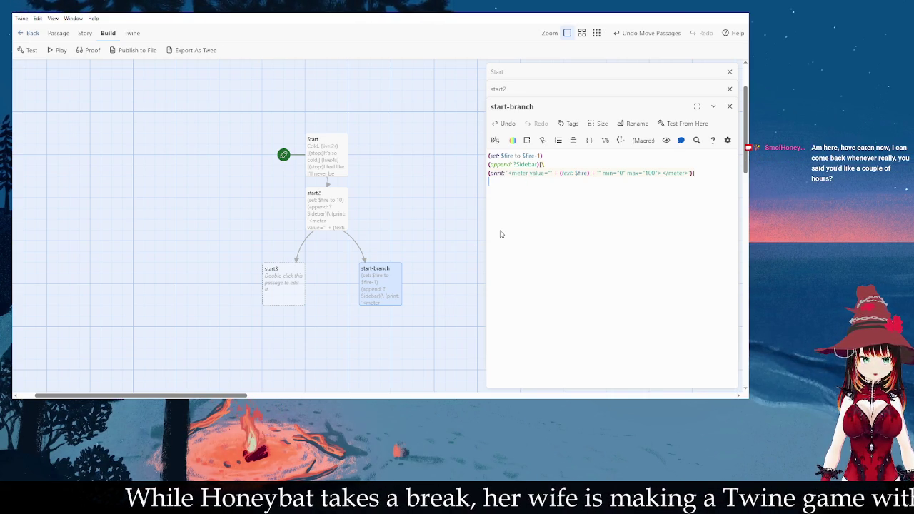
# - Finish the start-branch line as 'Somehow, through gargantuan will, you resist the pull of the flame ahead.'
pyautogui.write('Somehow, through ga')
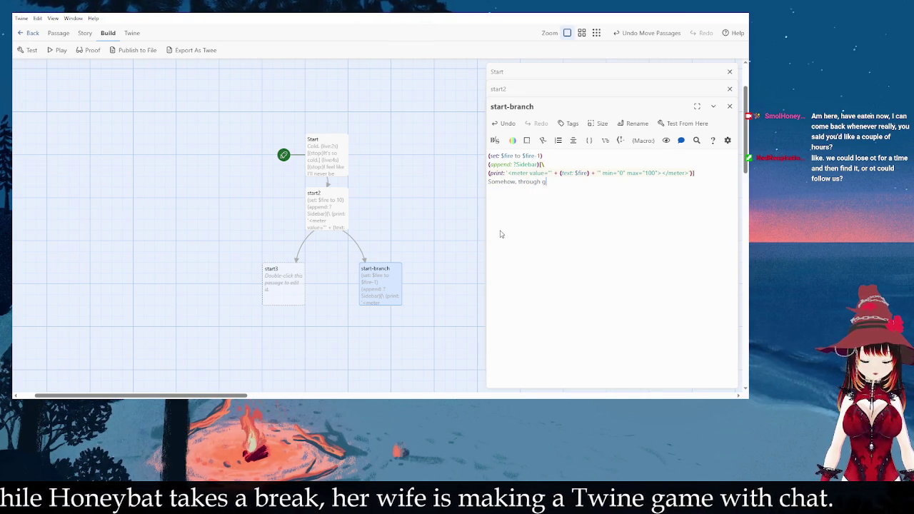
pyautogui.write('r')
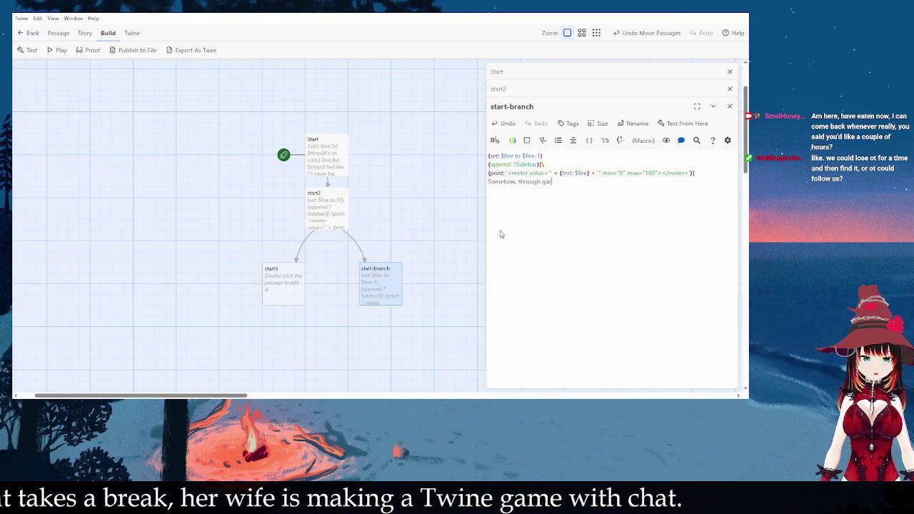
pyautogui.write('gantuan will,')
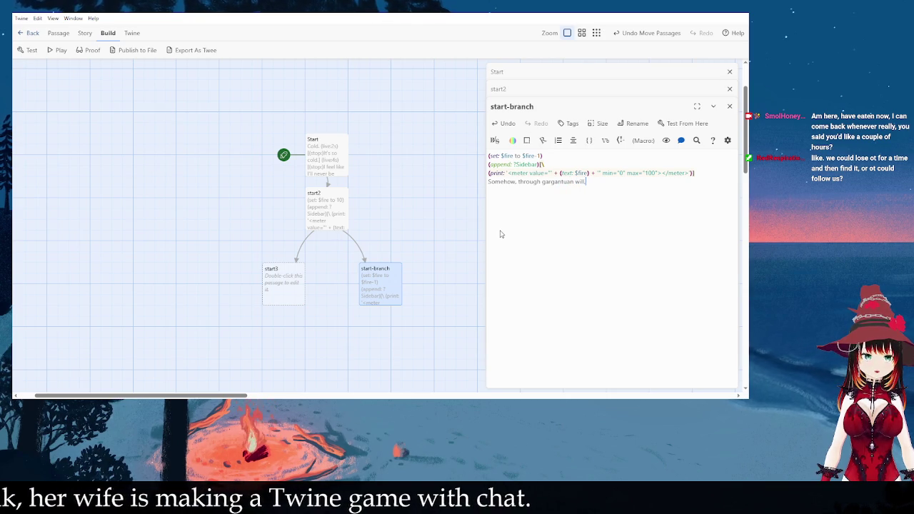
pyautogui.write(' you resist')
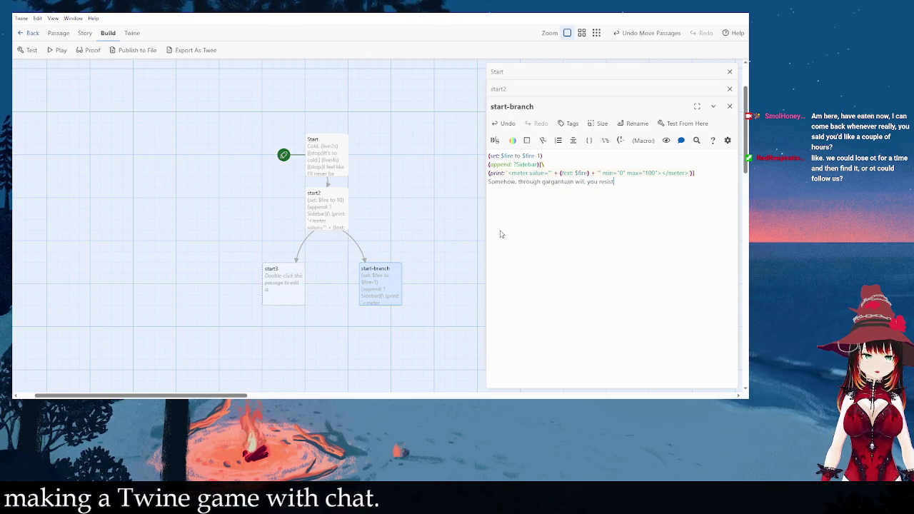
pyautogui.write(' the pu')
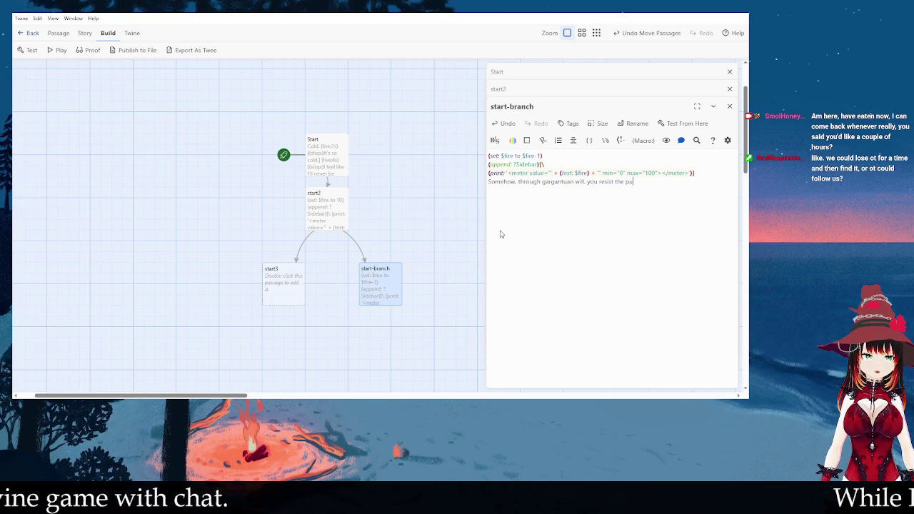
pyautogui.press('BackSpace')
pyautogui.press('BackSpace')
pyautogui.press('BackSpace')
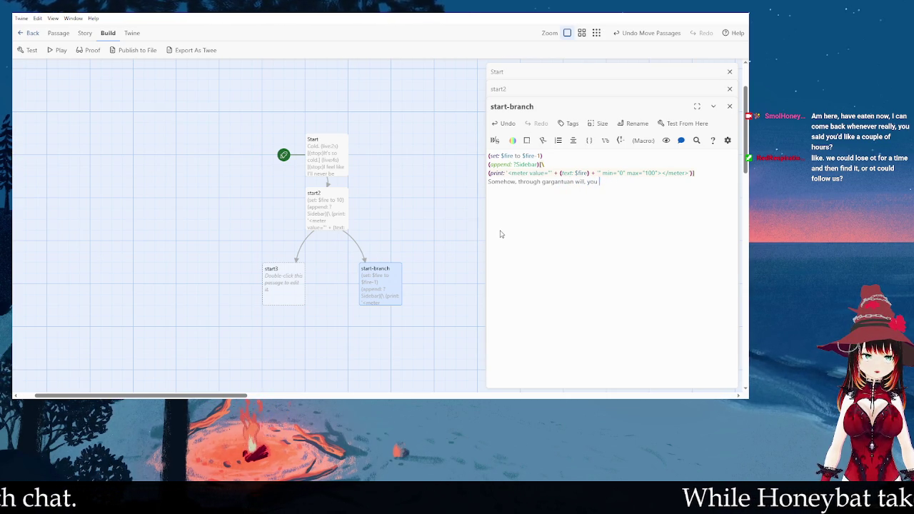
pyautogui.write('resist the pull ')
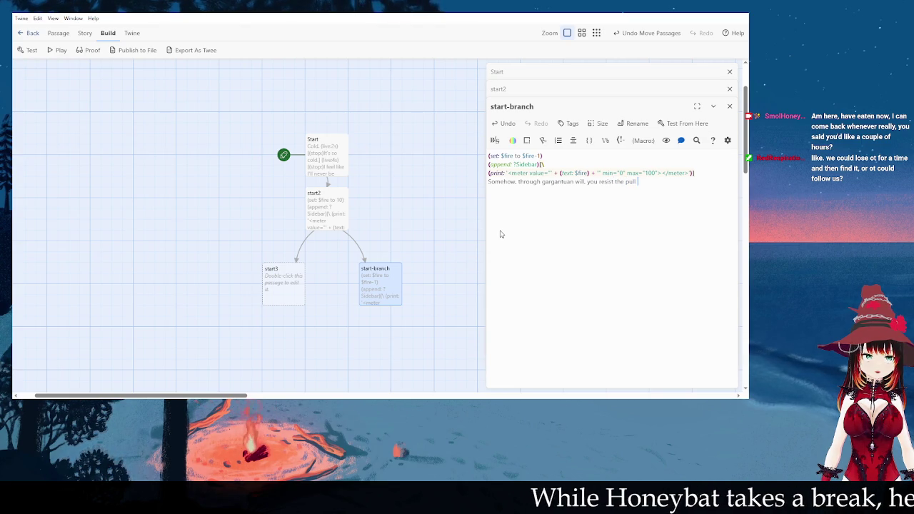
pyautogui.write('of the flame ahead.')
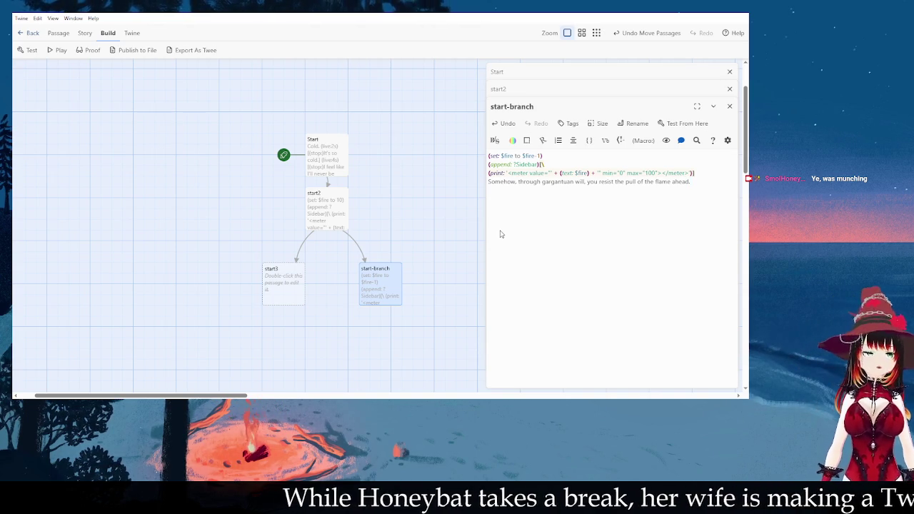
# - Reword it to 'call of the flame ahead' and add 'You decide that, despite it all, you don't want to be warm'
pyautogui.press('BackSpace')
pyautogui.press('BackSpace')
pyautogui.press('BackSpace')
pyautogui.write('cal')
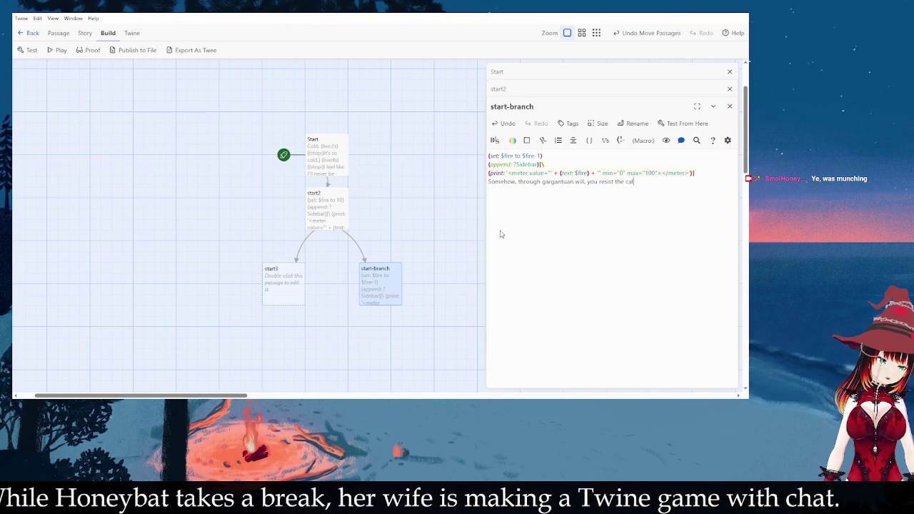
pyautogui.press('BackSpace')
pyautogui.press('BackSpace')
pyautogui.press('BackSpace')
pyautogui.write('e call of the flame ahead. ')
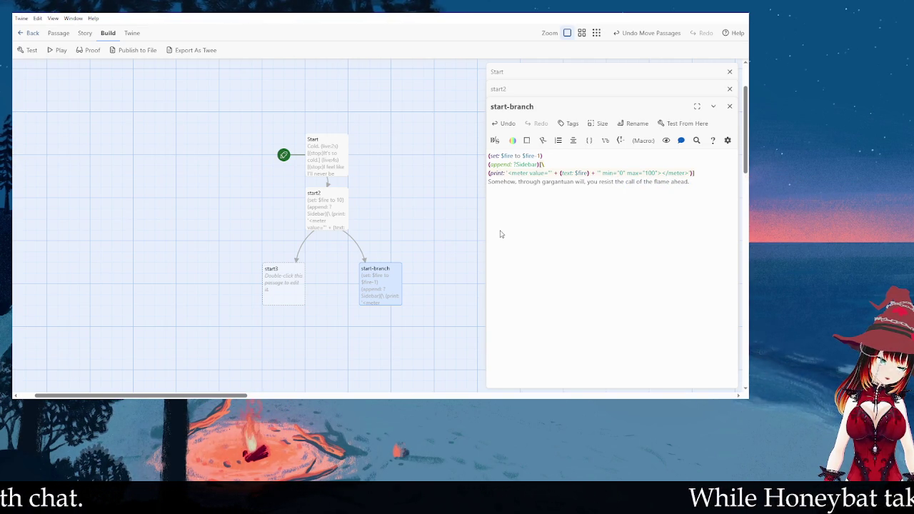
pyautogui.write('Y')
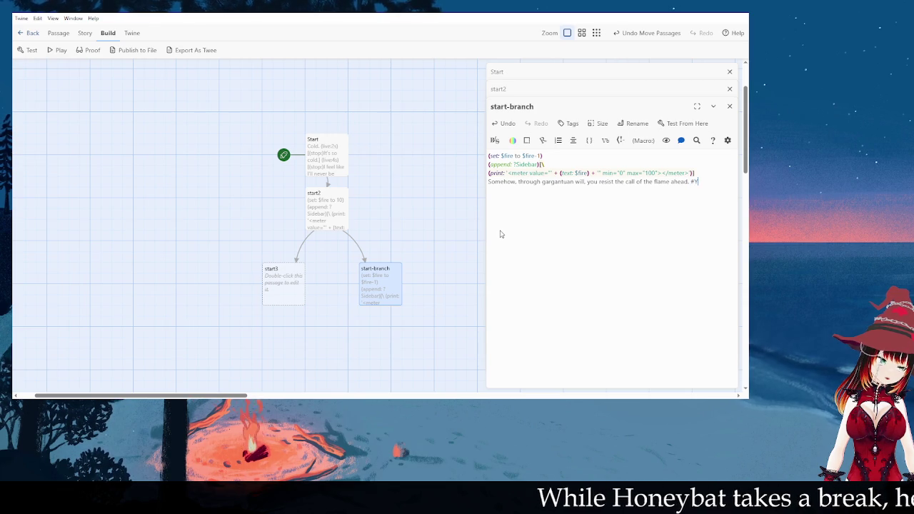
pyautogui.write('ou decide th')
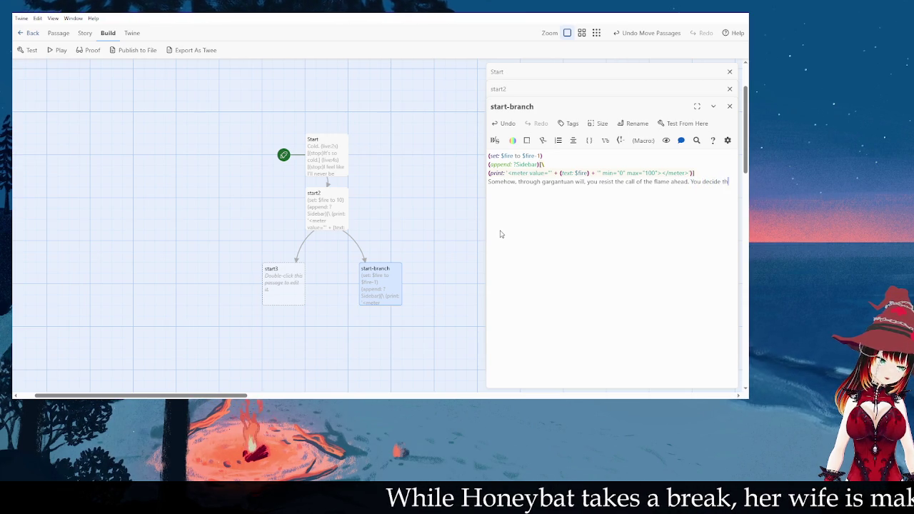
pyautogui.write('at, despite it all')
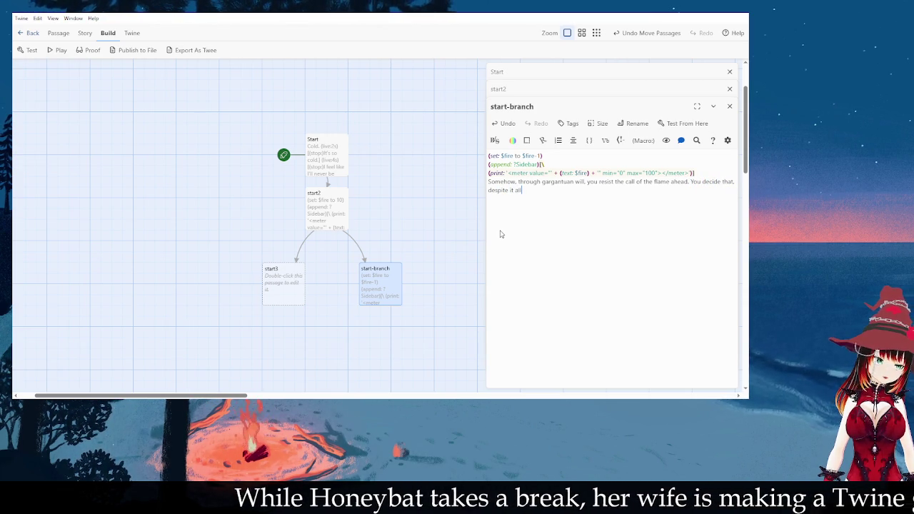
pyautogui.write(", you don't want to be warm.")
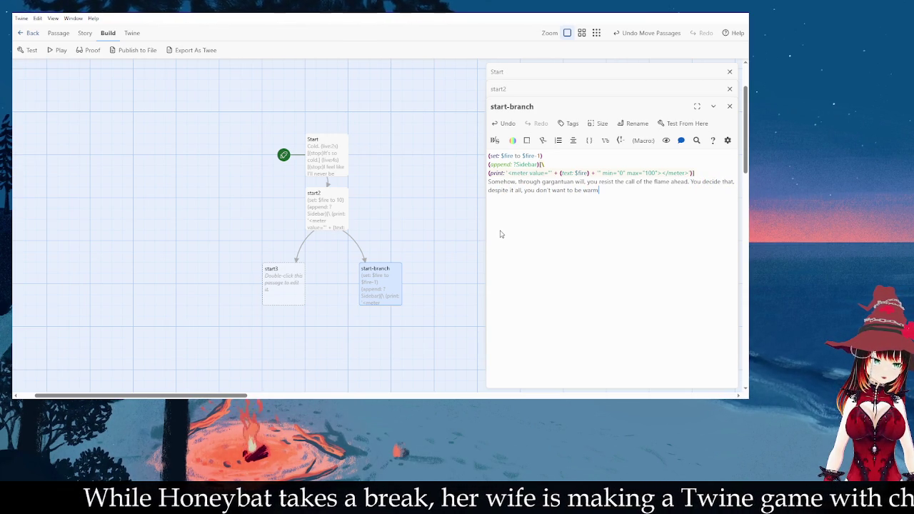
# - Add 'You'd rather freeze to death.', drop the sound-mind sentence, and start a new line
pyautogui.write(' You')
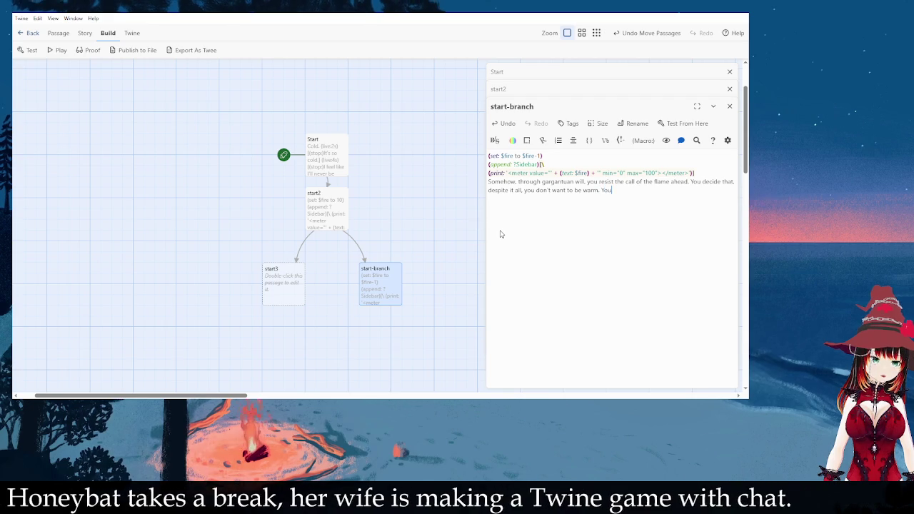
pyautogui.write("'d rather")
pyautogui.press('BackSpace')
pyautogui.write('reeze to death.')
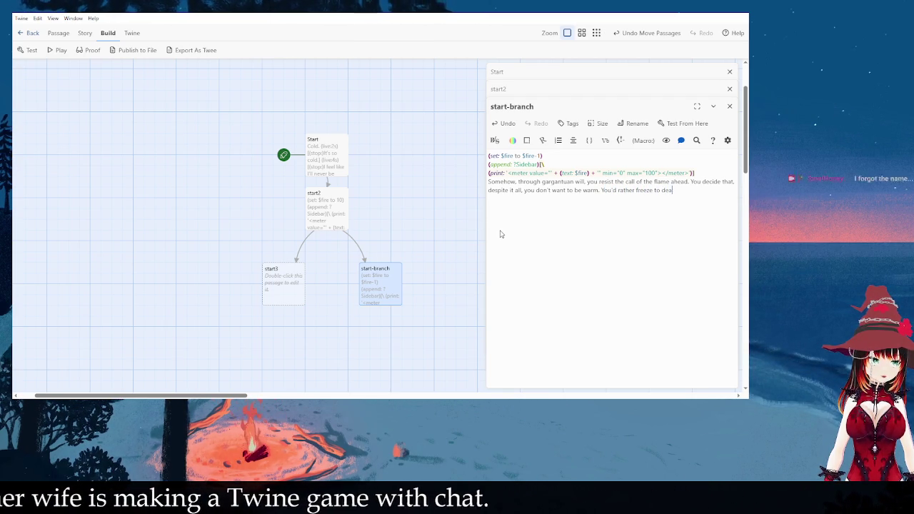
pyautogui.write('C')
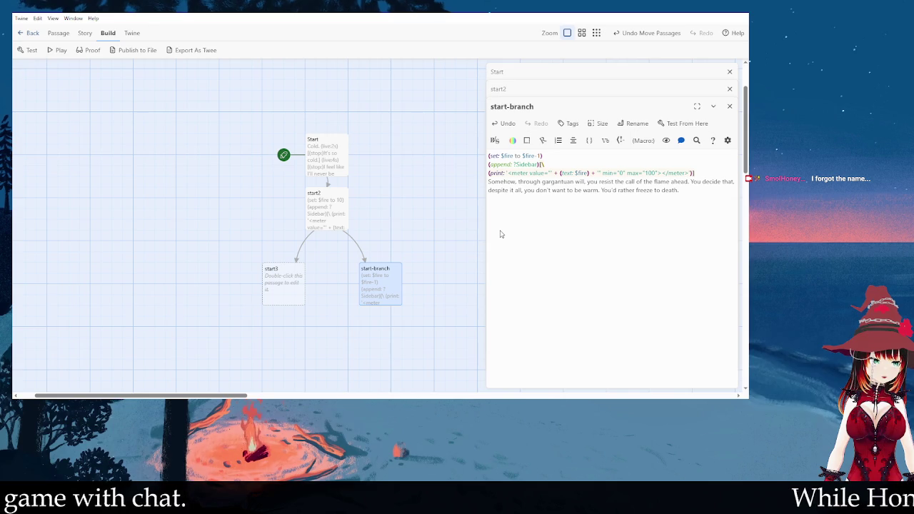
pyautogui.write("Clearly, you're of sound mind.")
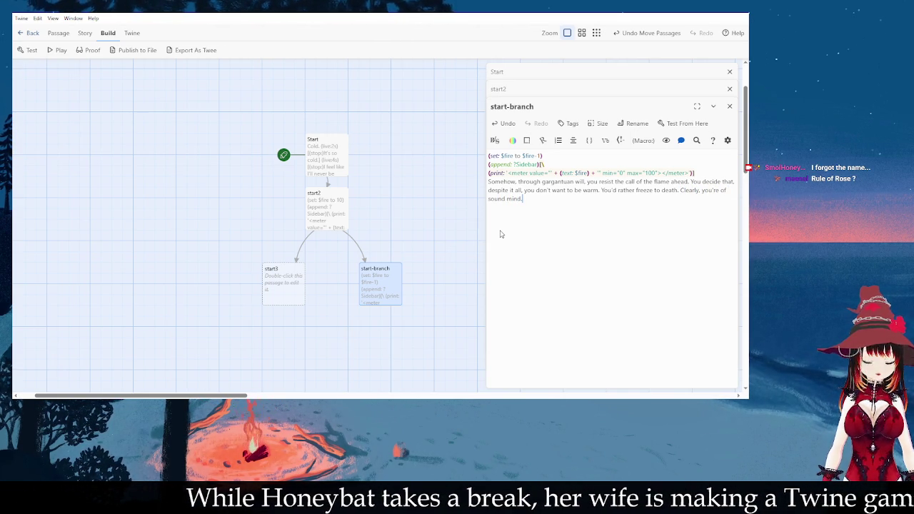
pyautogui.press('BackSpace')
pyautogui.press('BackSpace')
pyautogui.press('BackSpace')
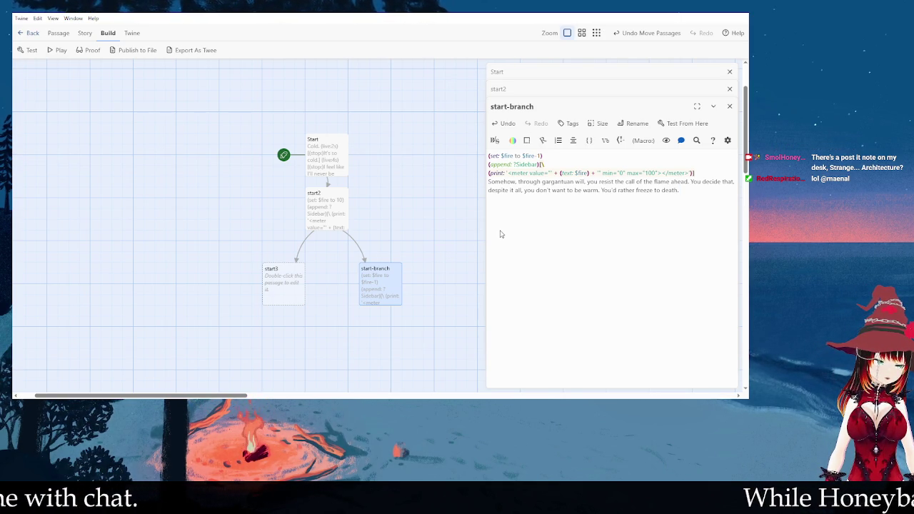
pyautogui.press('Return')
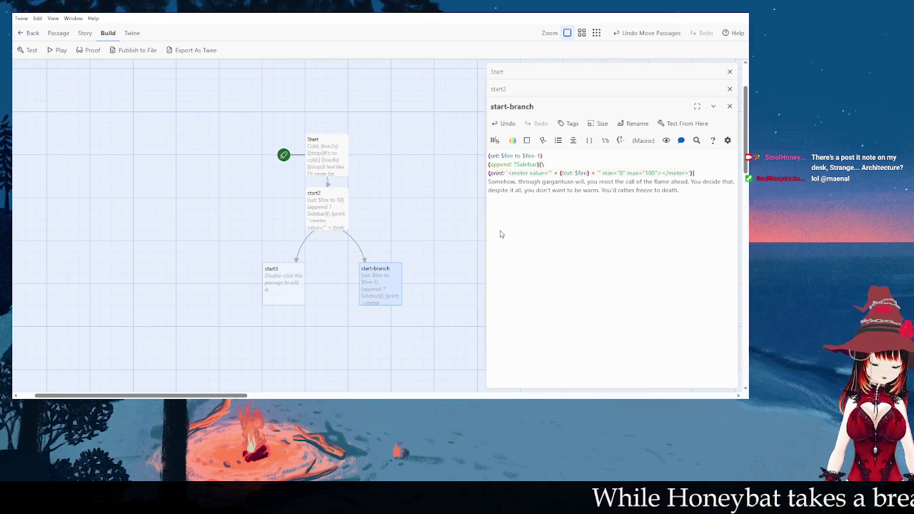
# - Copy start2's (live:3s) timed line into start-branch and change its delay to 5s
pyautogui.click(317, 206)
pyautogui.doubleClick(316, 205)
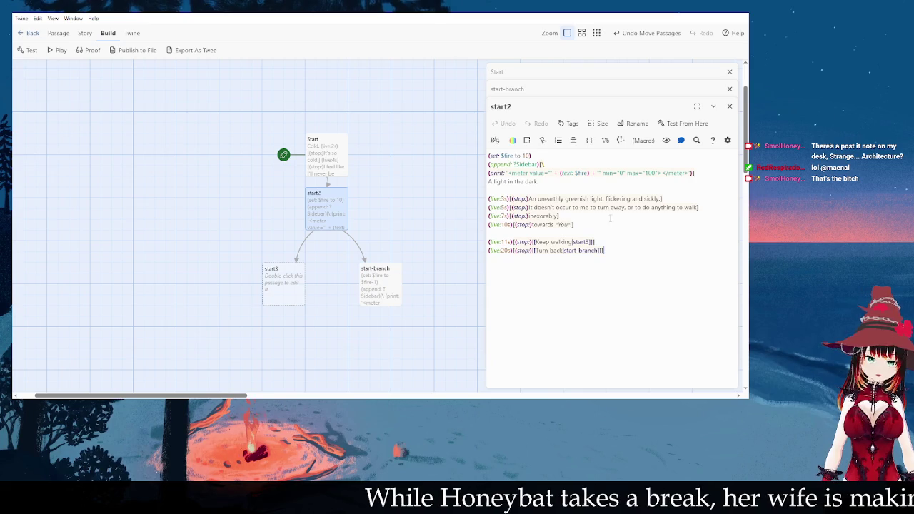
pyautogui.click(510, 200)
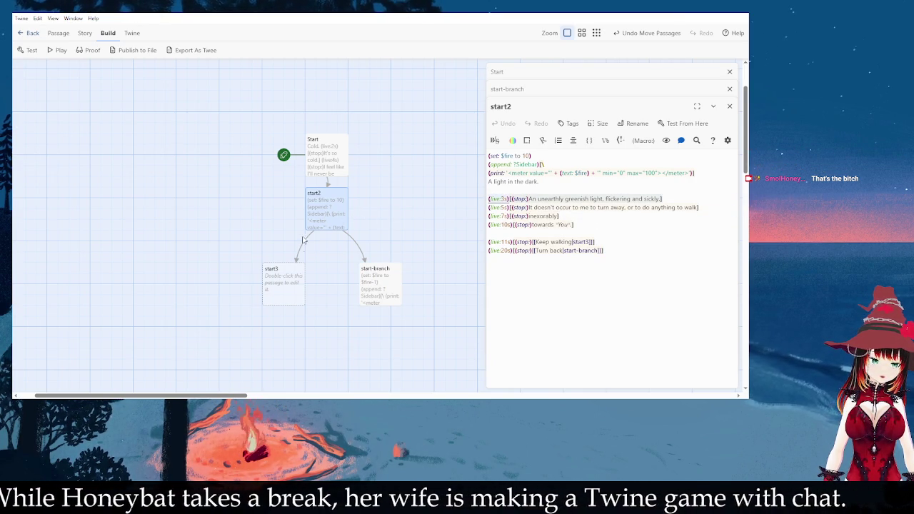
pyautogui.doubleClick(398, 275)
pyautogui.write('(live:3s)[(stop:)An unearthly greenish light, flickering and sickly.]')
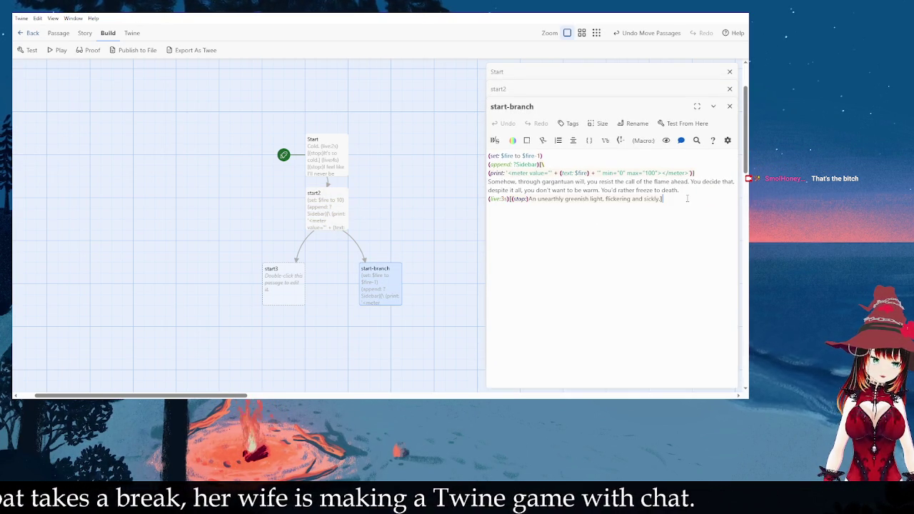
pyautogui.write('5)[(stop:)')
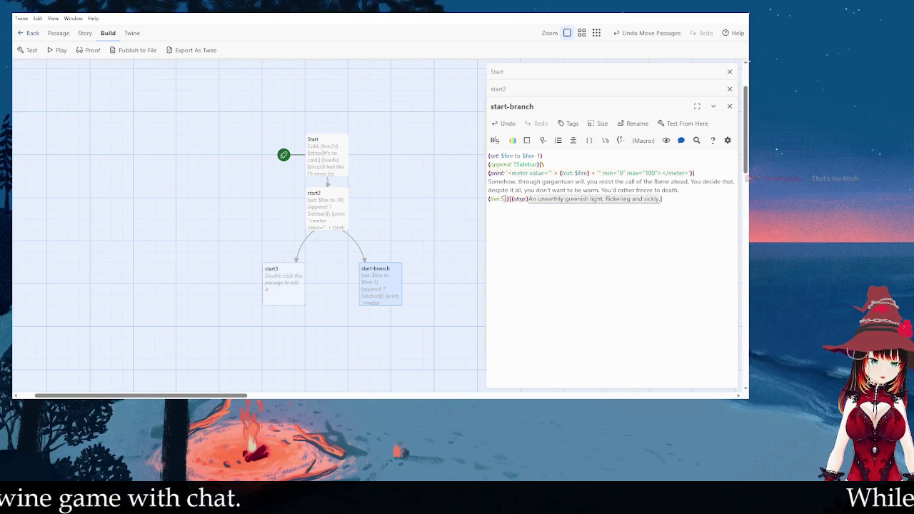
pyautogui.write('Clearly, y')
pyautogui.write("ou're a ra")
# - Trim the leftover hook text and insert a blank line above the 5-second timed line
pyautogui.press('BackSpace')
pyautogui.press('BackSpace')
pyautogui.press('BackSpace')
pyautogui.write('of sound mind')
pyautogui.write('. On')
pyautogui.press('BackSpace')
pyautogui.press('BackSpace')
pyautogui.press('BackSpace')
pyautogui.press('Home')
pyautogui.press('Return')
pyautogui.press('Down')
pyautogui.press('End')
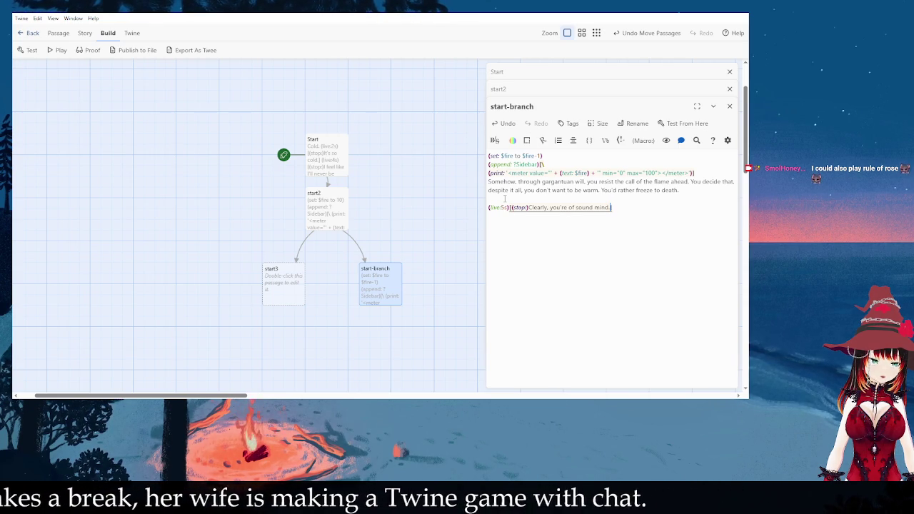
# - Rewrite the timed line's text as 'Wouldn't you rather be warm? Wouldn't it be'
pyautogui.press('BackSpace')
pyautogui.press('BackSpace')
pyautogui.press('BackSpace')
pyautogui.press('BackSpace')
pyautogui.press('BackSpace')
pyautogui.write("Wouldn'y y")
pyautogui.press('BackSpace')
pyautogui.press('BackSpace')
pyautogui.press('BackSpace')
pyautogui.write("t you rather be warm? Wouldn'")
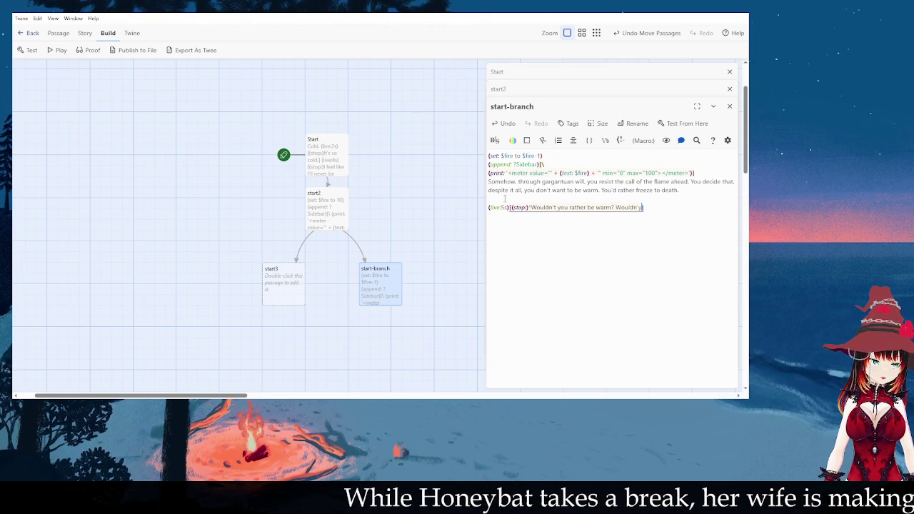
pyautogui.write('t')
pyautogui.write('t it be')
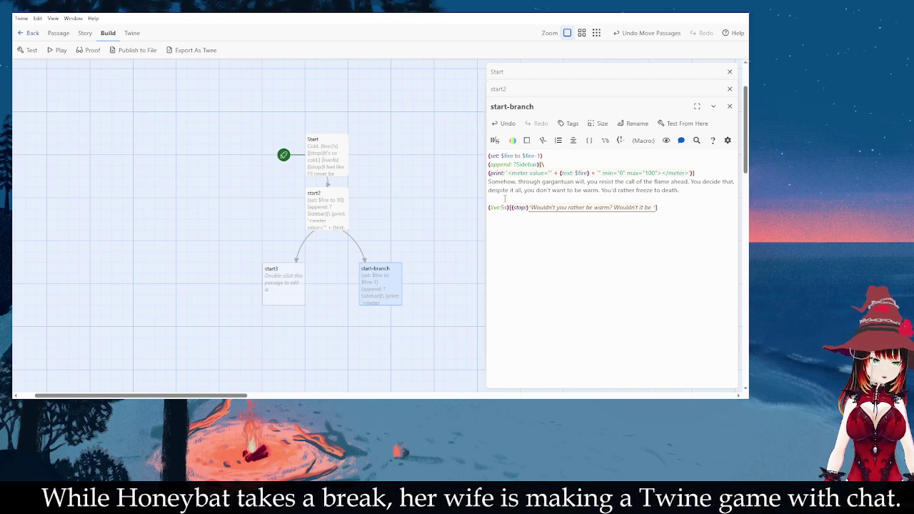
pyautogui.doubleClick(592, 181)
# - Switch the narration to first person: 'I resist', 'I decide', 'I don't want', 'I'd rather'
pyautogui.write('I')
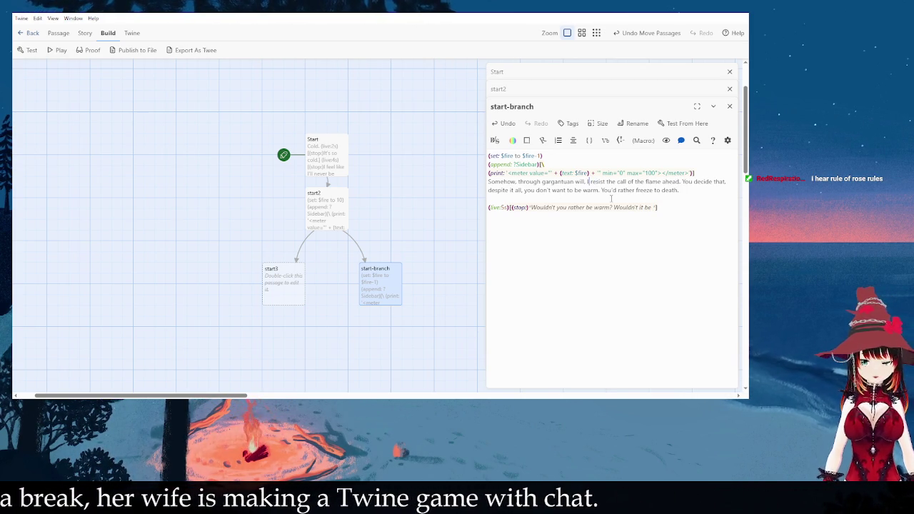
pyautogui.click(684, 182)
pyautogui.press('Delete')
pyautogui.press('Delete')
pyautogui.press('Delete')
pyautogui.write('D')
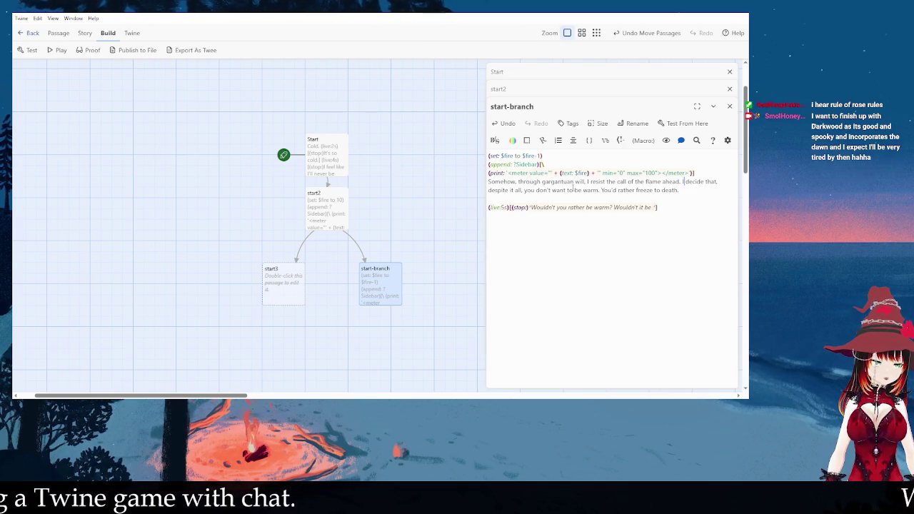
pyautogui.doubleClick(529, 190)
pyautogui.write('I')
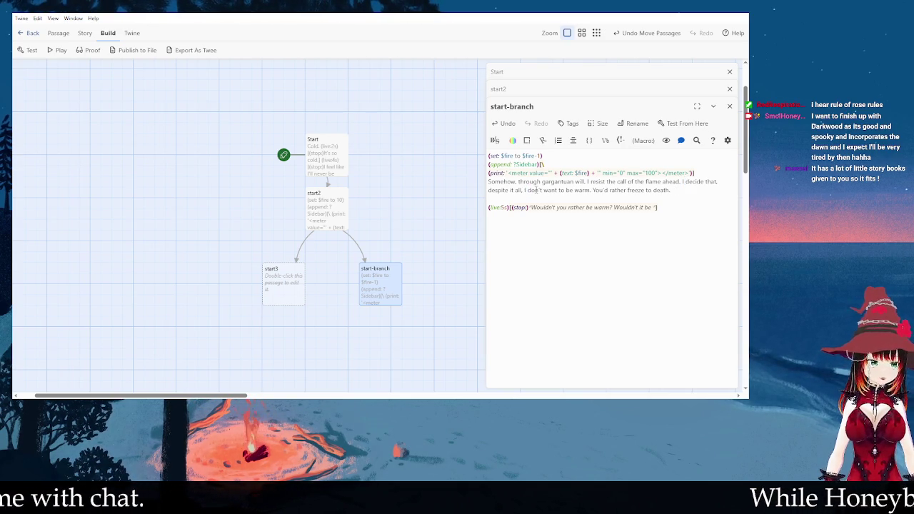
pyautogui.doubleClick(601, 190)
pyautogui.write('I')
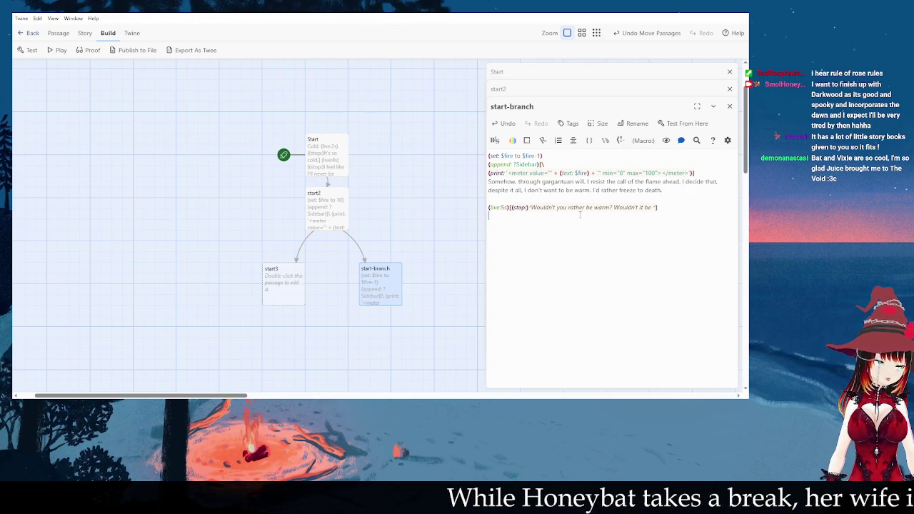
# - Trim the timed question to 'Wouldn't you rather be warm?' and add its closing quote
pyautogui.click(564, 207)
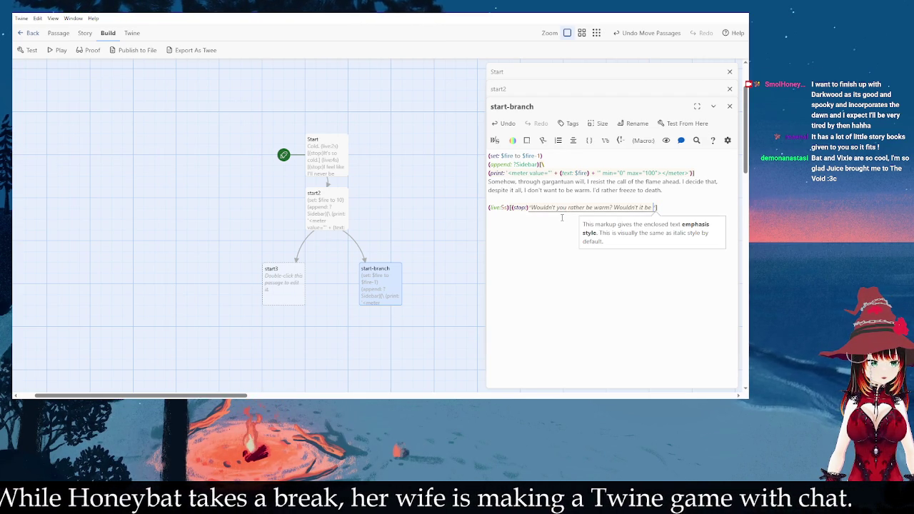
pyautogui.write('*')
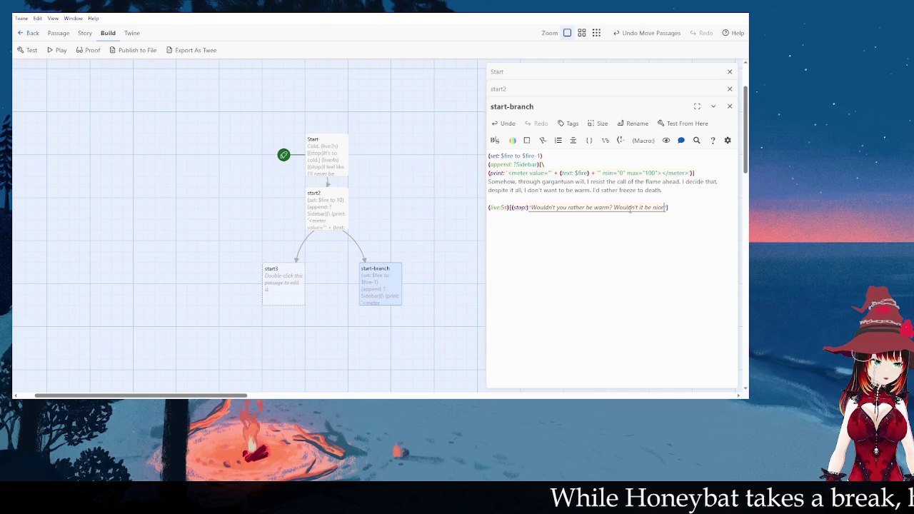
pyautogui.press('BackSpace')
pyautogui.press('BackSpace')
pyautogui.press('BackSpace')
pyautogui.press('BackSpace')
pyautogui.press('BackSpace')
pyautogui.press('BackSpace')
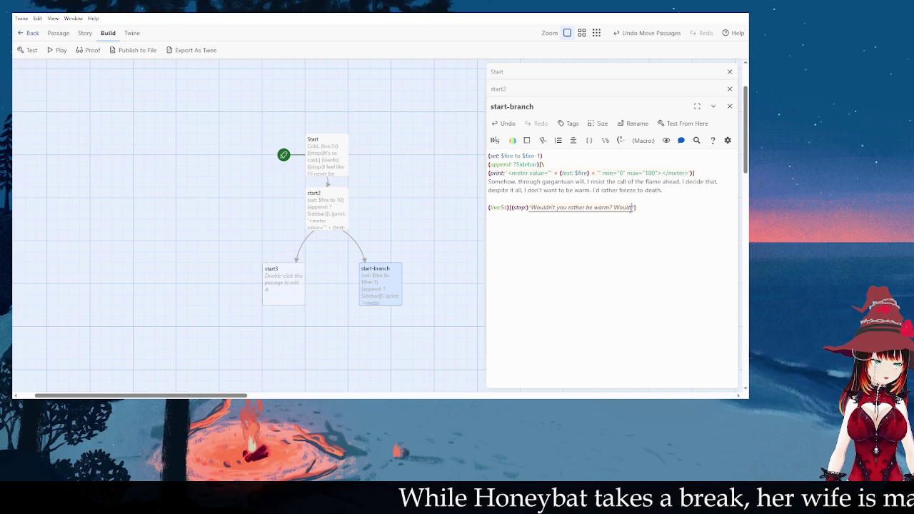
pyautogui.write('Is ')
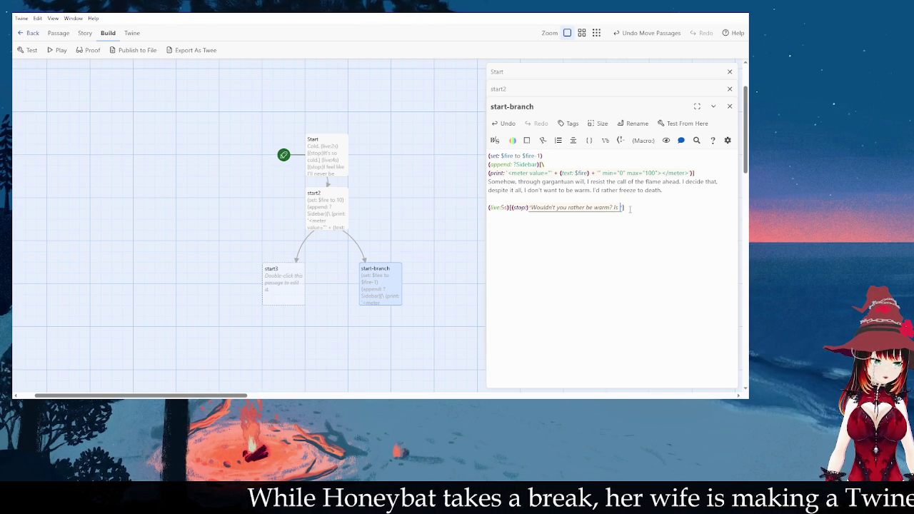
pyautogui.write('dea')
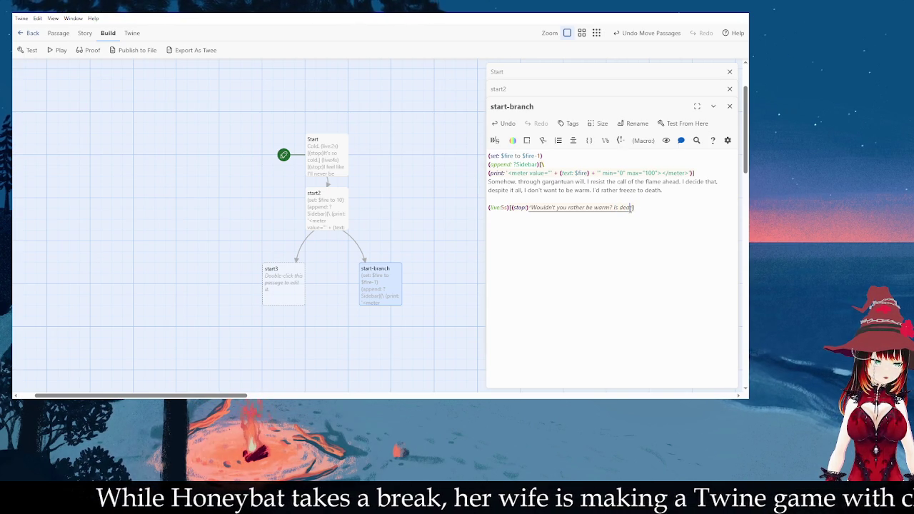
pyautogui.press('BackSpace')
pyautogui.press('BackSpace')
pyautogui.press('BackSpace')
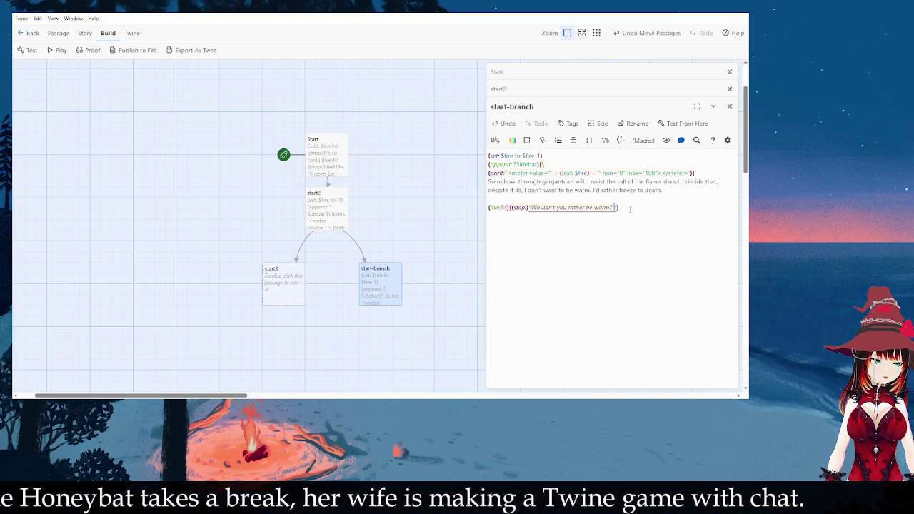
pyautogui.press('BackSpace')
pyautogui.press('BackSpace')
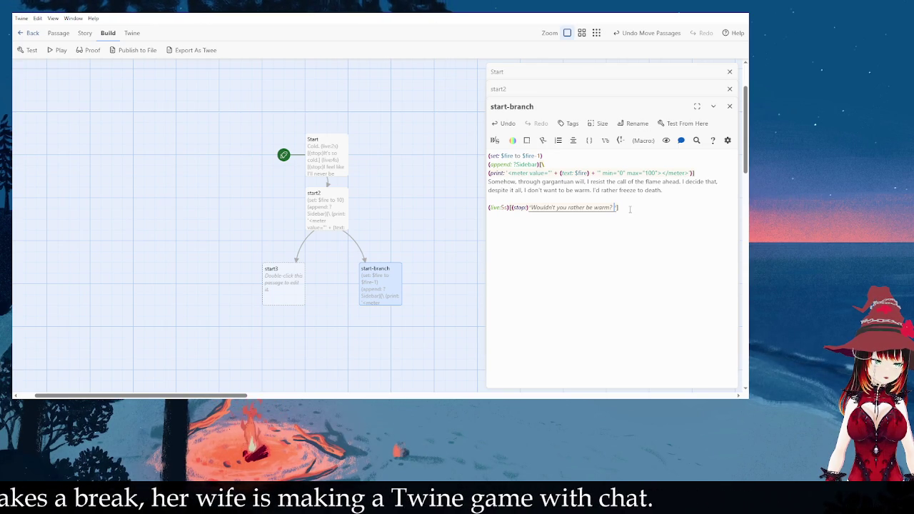
pyautogui.write("Isn't it")
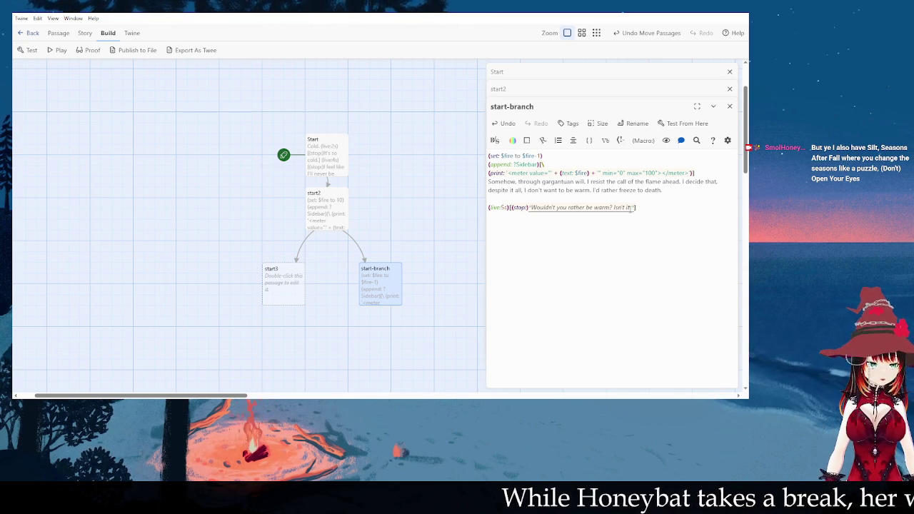
pyautogui.press('BackSpace')
pyautogui.press('BackSpace')
pyautogui.press('BackSpace')
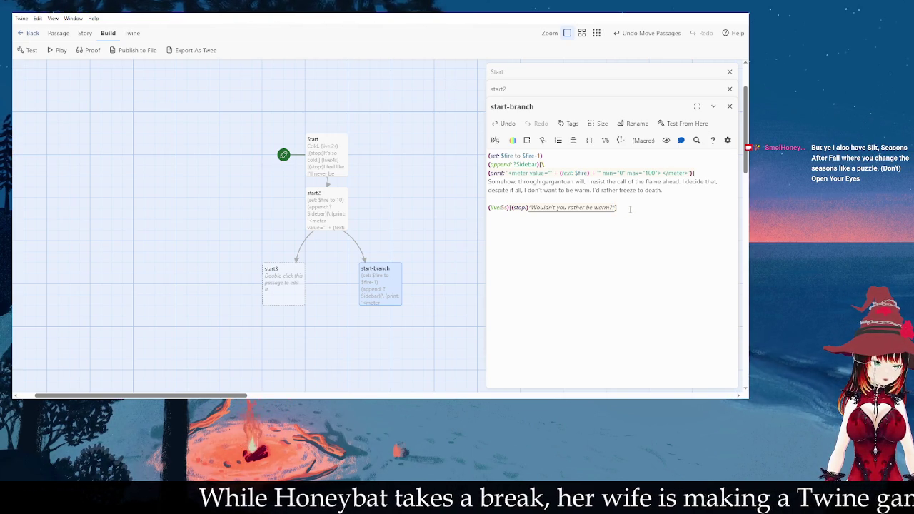
pyautogui.write('"')
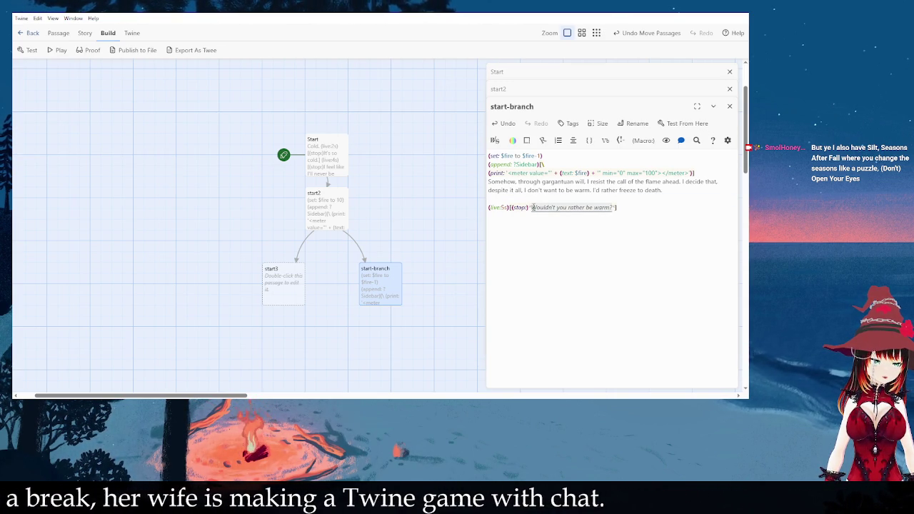
pyautogui.click(510, 142)
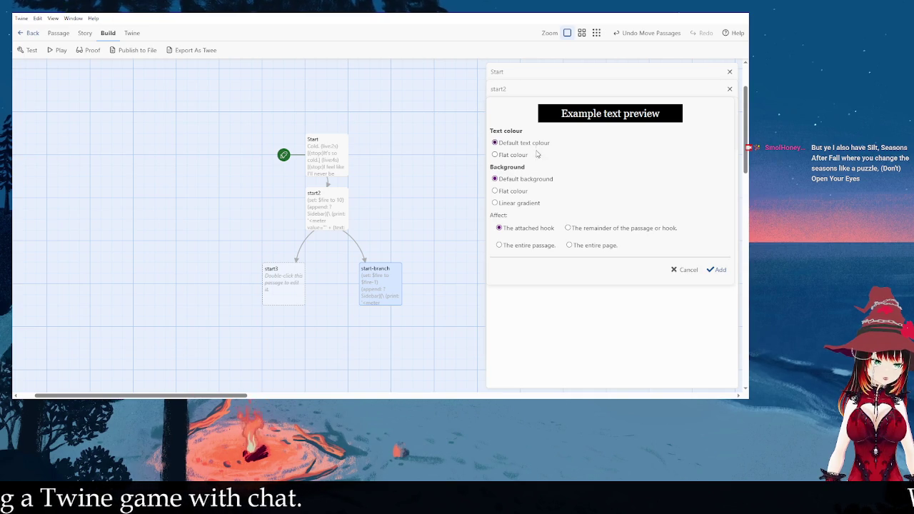
# - Apply a flat (text-colour:lime) style to the 'Wouldn't you rather be warm?' dialogue
pyautogui.click(520, 155)
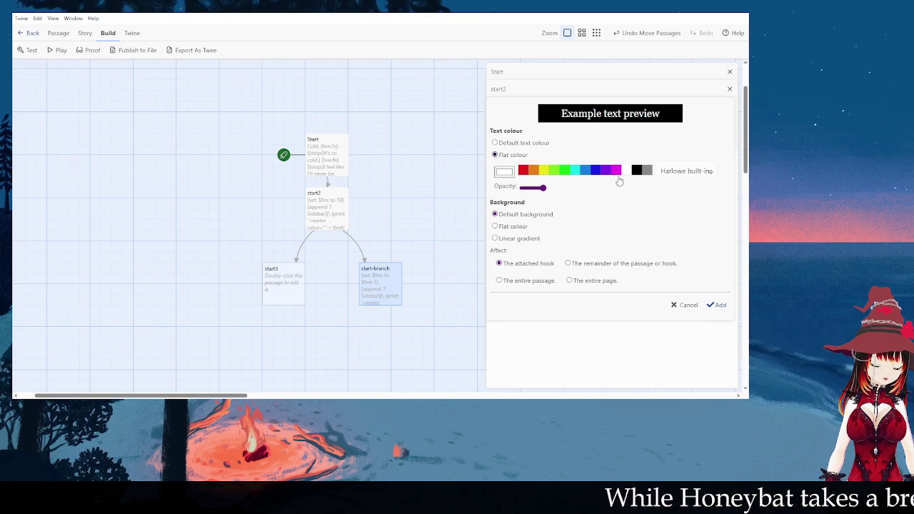
pyautogui.click(555, 173)
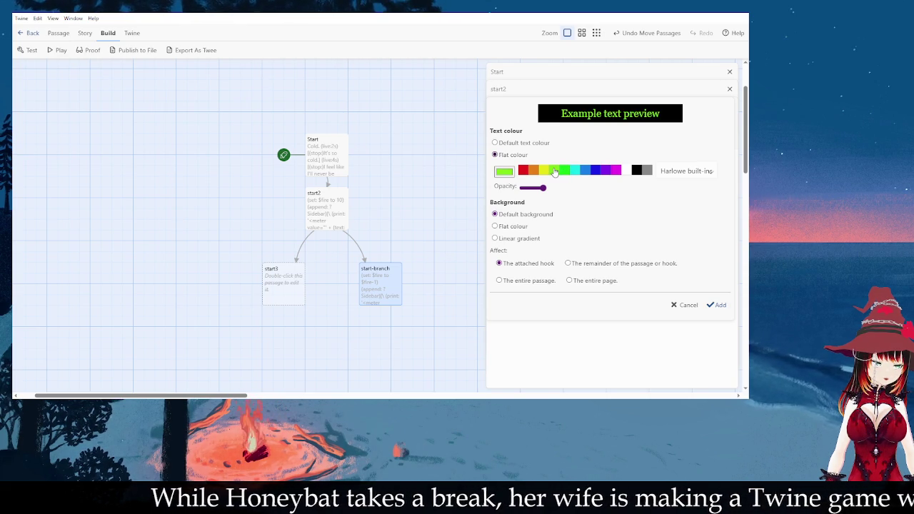
pyautogui.click(715, 306)
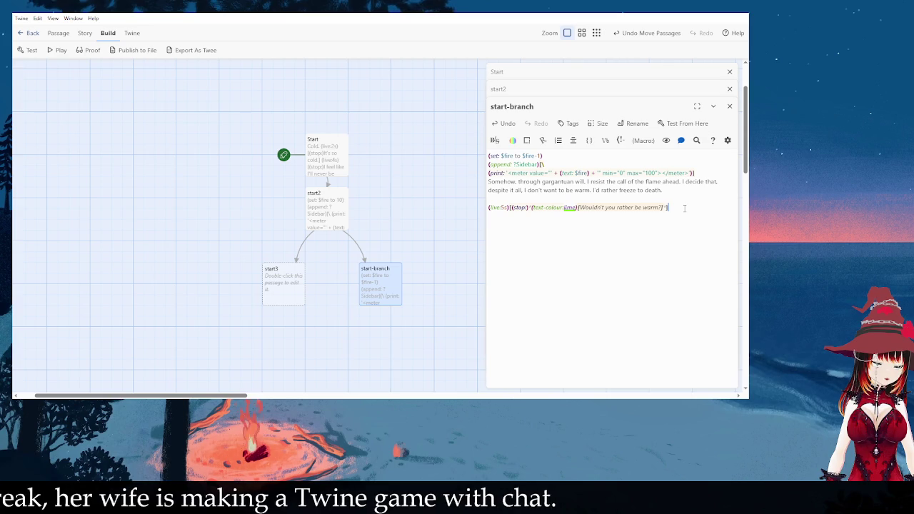
# - Paste a duplicate of the lime timed line on a new line below
pyautogui.click(457, 201)
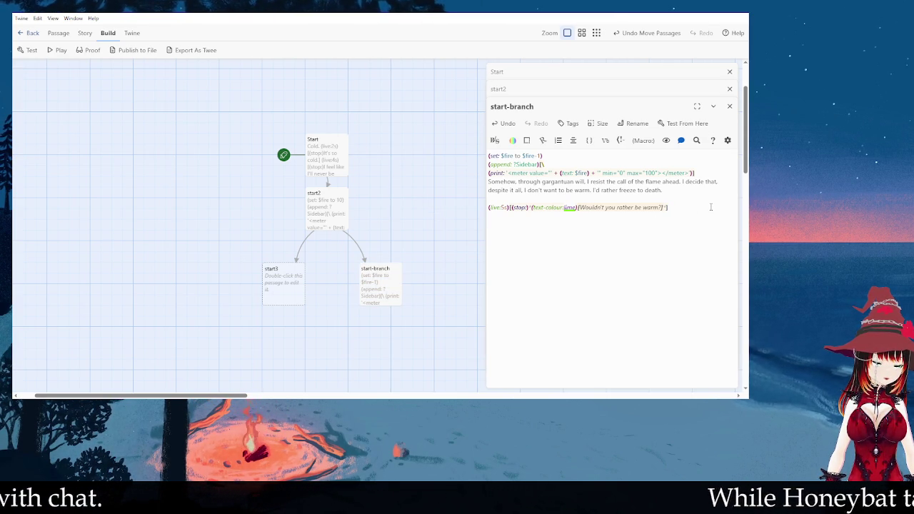
pyautogui.press('Return')
pyautogui.hotkey('ctrl', 'v')
# - Make the copy [[Continue to beautiful green fire|Fire-Start]] and place the new Fire-Start passage under start-branch
pyautogui.press('BackSpace')
pyautogui.press('BackSpace')
pyautogui.press('BackSpace')
pyautogui.press('BackSpace')
pyautogui.press('BackSpace')
pyautogui.press('BackSpace')
pyautogui.write('beautifulgreen fire')
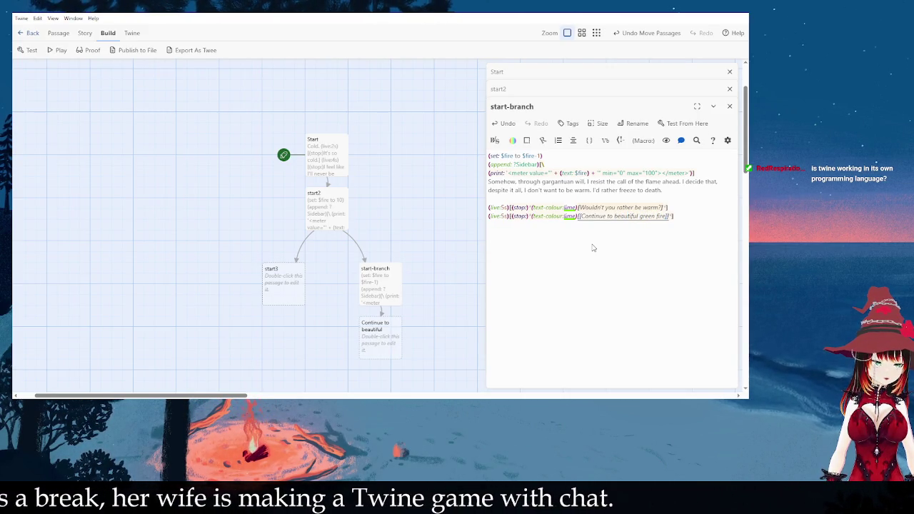
pyautogui.write(']')
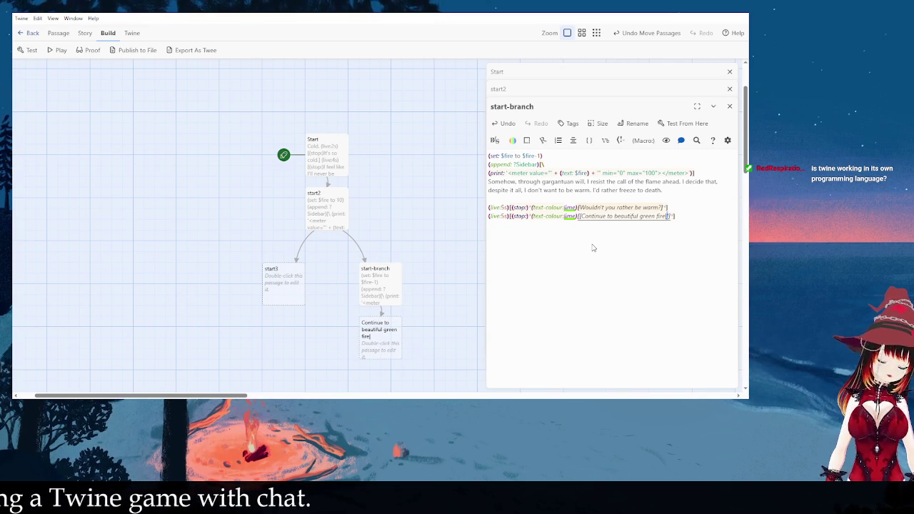
pyautogui.write('Fire-')
pyautogui.press('BackSpace')
pyautogui.press('BackSpace')
pyautogui.press('BackSpace')
pyautogui.write('ire-Start')
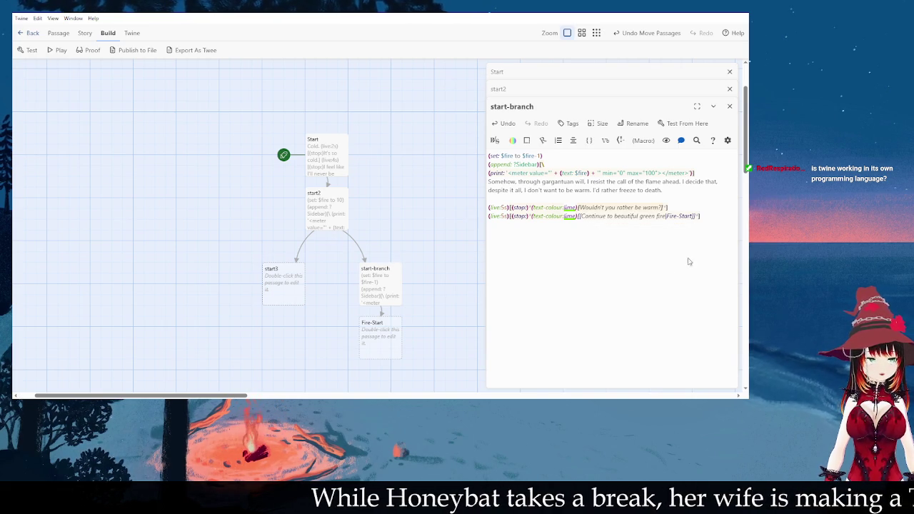
pyautogui.moveTo(379, 335); pyautogui.dragTo(312, 336)
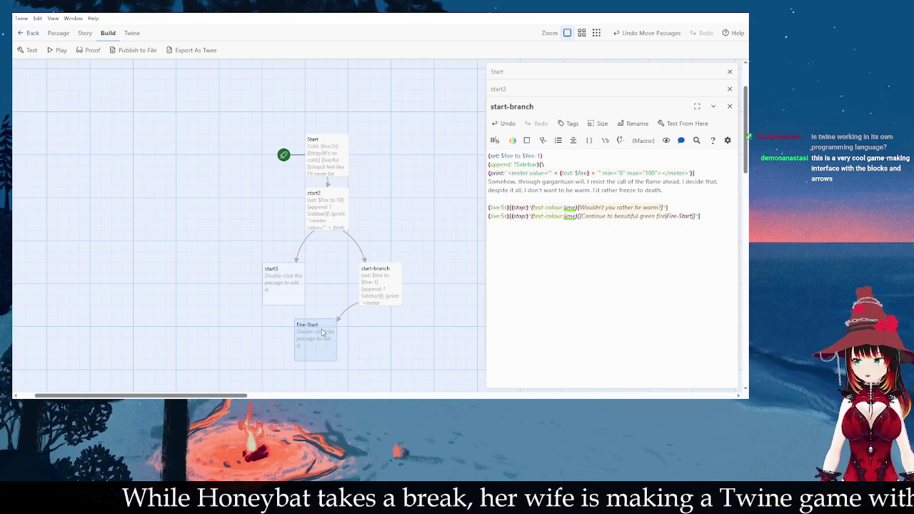
pyautogui.click(403, 335)
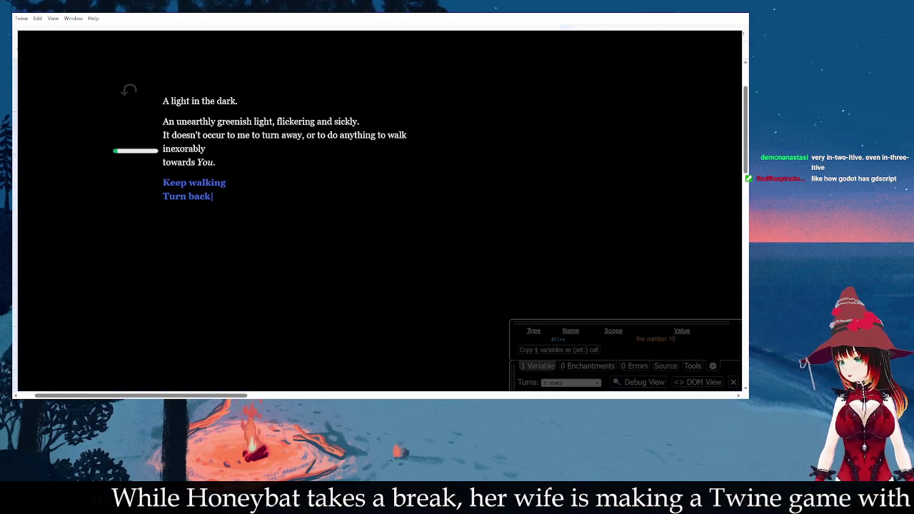
# - Restart the play test so it opens on the Cold passage with its Keep walking link
pyautogui.click(207, 196)
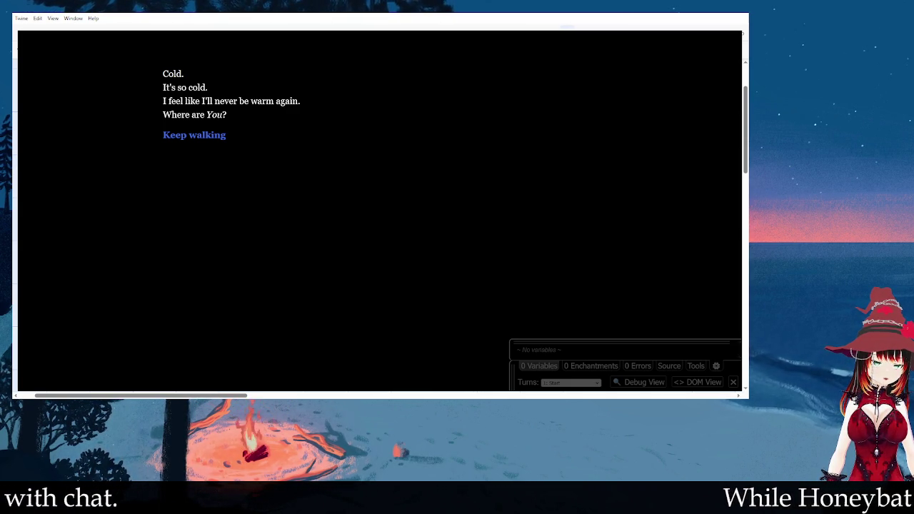
# - Restart the play test, follow Keep walking to the fire-meter passage, then reload the story
pyautogui.hotkey('ctrl', 'r')
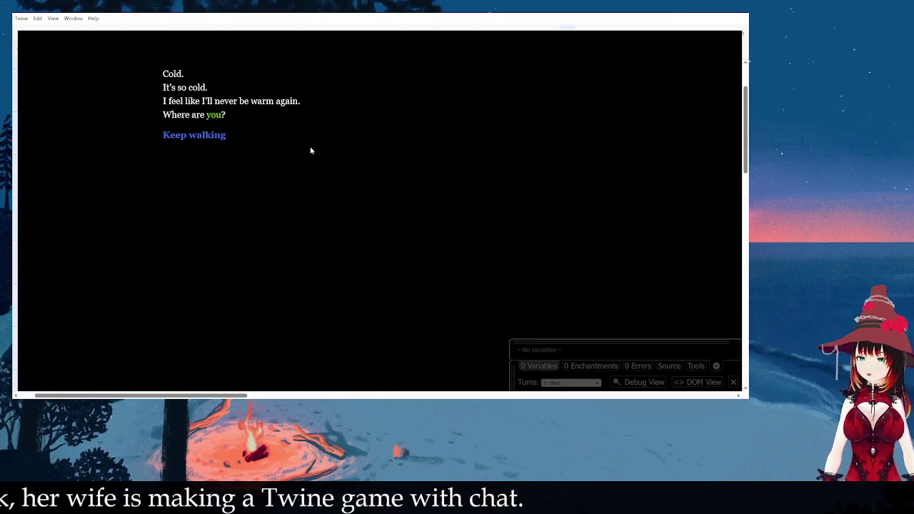
pyautogui.click(203, 136)
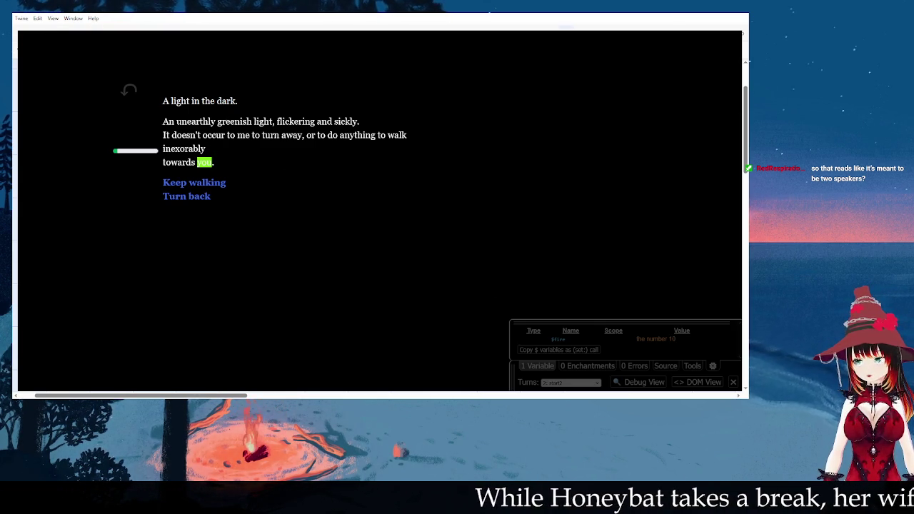
pyautogui.hotkey('ctrl', 'r')
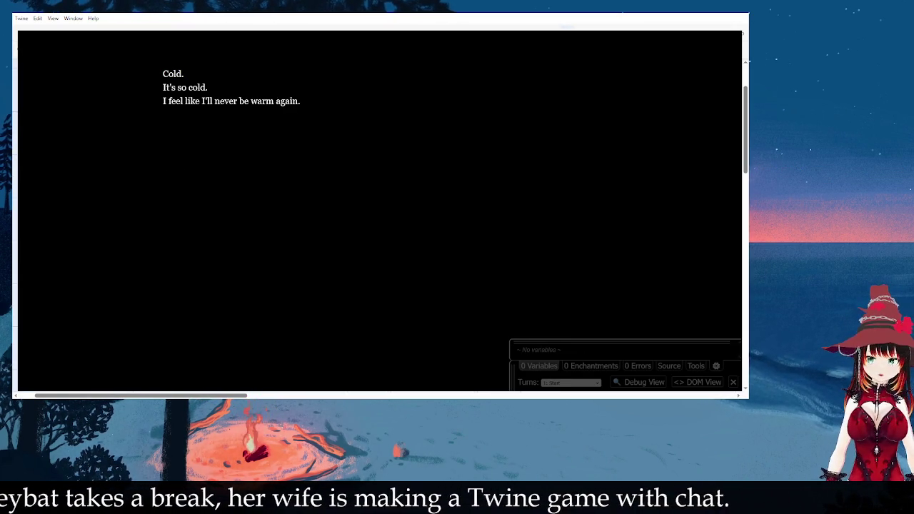
pyautogui.hotkey('ctrl', 'r')
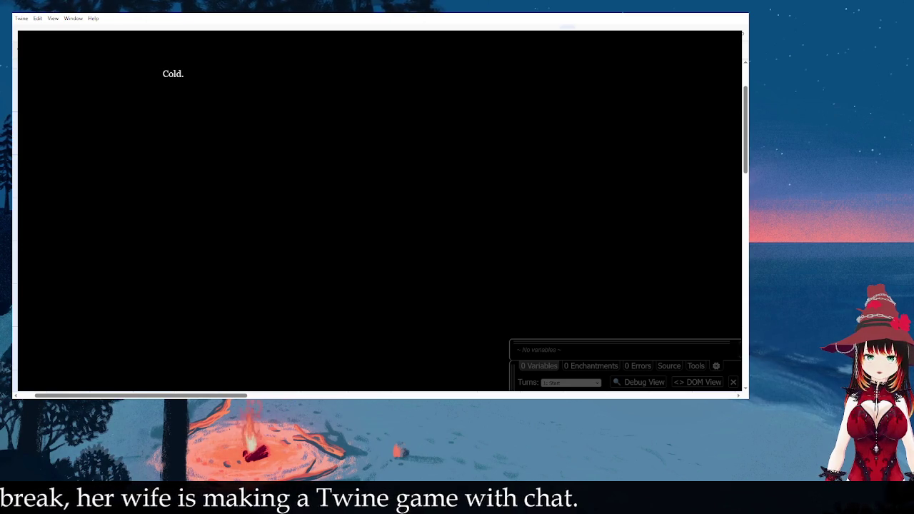
pyautogui.click(213, 196)
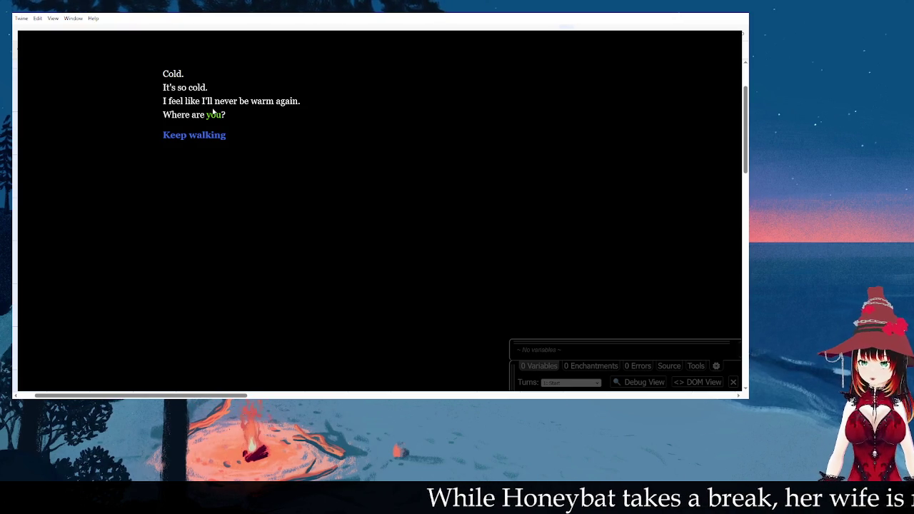
pyautogui.click(217, 136)
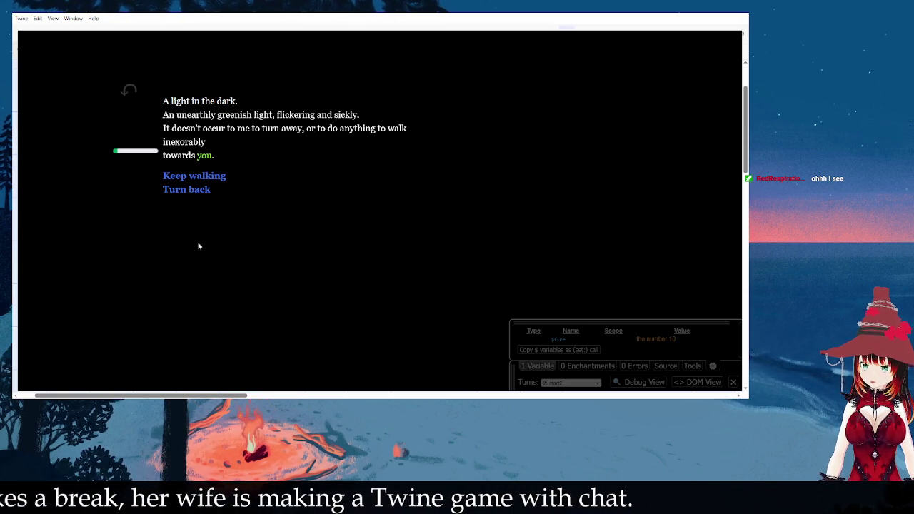
pyautogui.click(203, 190)
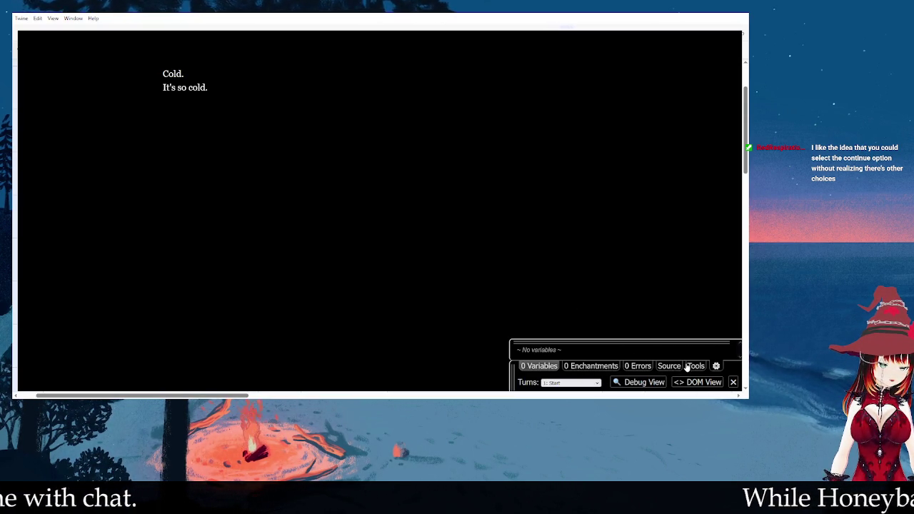
# - Follow Keep walking to start2, check its fire meter and timed choices, then close the test
pyautogui.click(687, 367)
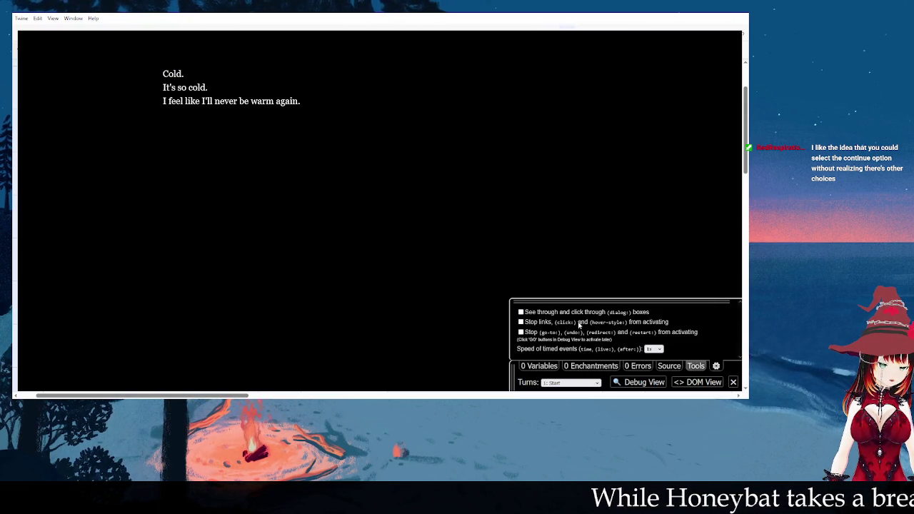
pyautogui.click(694, 369)
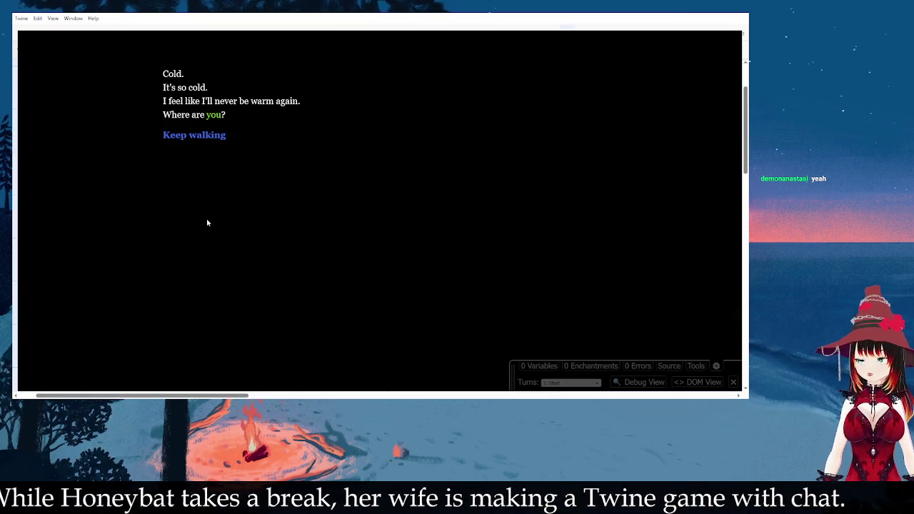
pyautogui.click(214, 136)
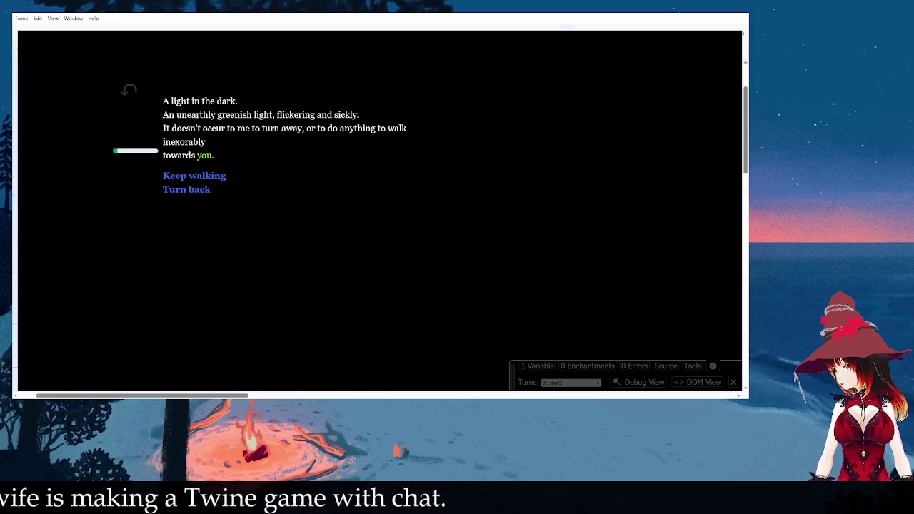
pyautogui.hotkey('alt', 'Tab')
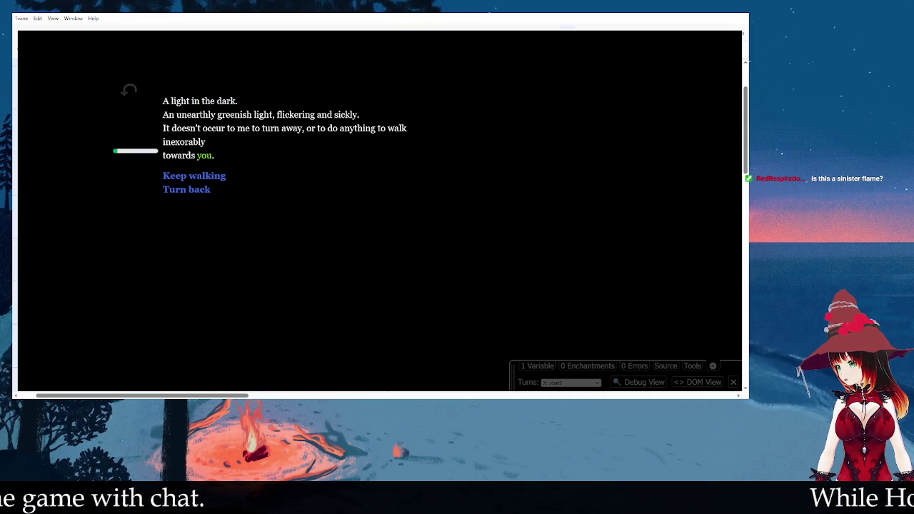
pyautogui.hotkey('ctrl', 'w')
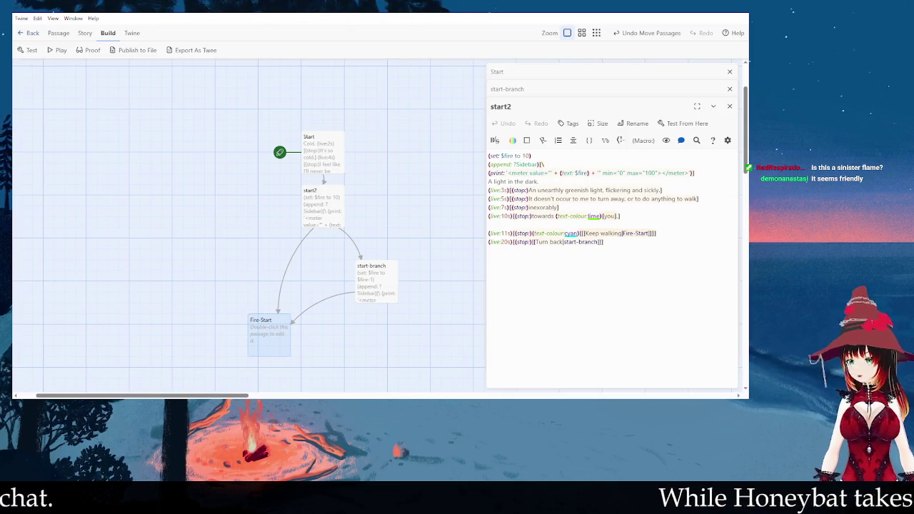
# - Copy start-branch's fire-decreasing set line into the empty Fire-Start passage
pyautogui.moveTo(274, 337); pyautogui.dragTo(252, 316)
pyautogui.click(307, 225)
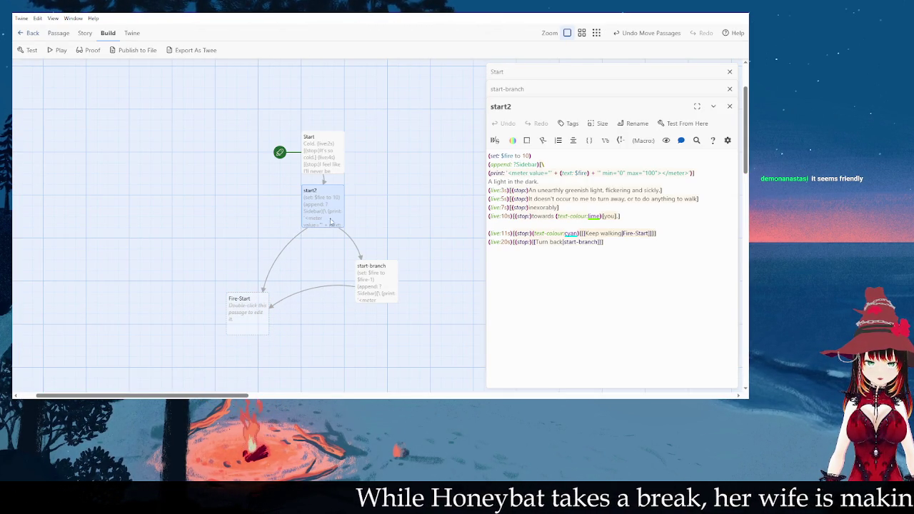
pyautogui.doubleClick(364, 271)
pyautogui.moveTo(543, 155); pyautogui.dragTo(489, 156)
pyautogui.doubleClick(257, 323)
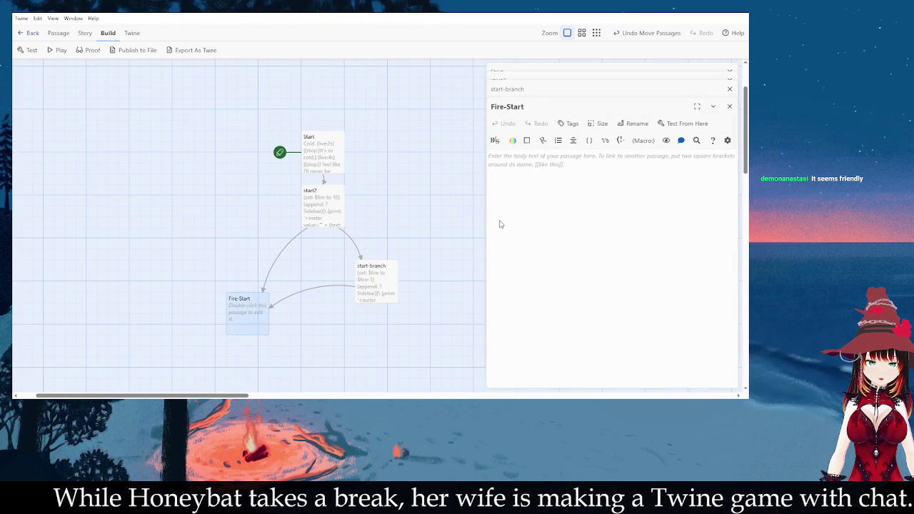
pyautogui.write('(set: $fire to $fire-1)')
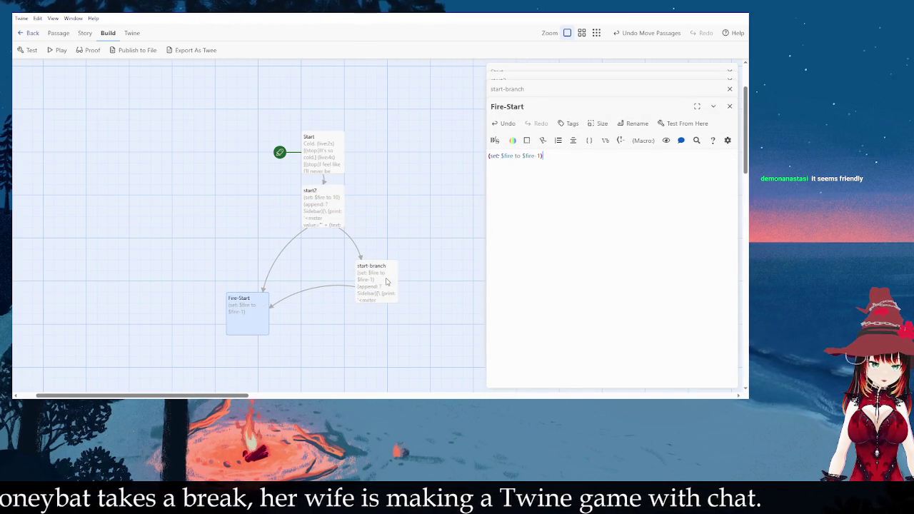
# - Paste start-branch's append and print fire-meter lines on a new line under the set line
pyautogui.doubleClick(389, 282)
pyautogui.moveTo(701, 174); pyautogui.dragTo(483, 171)
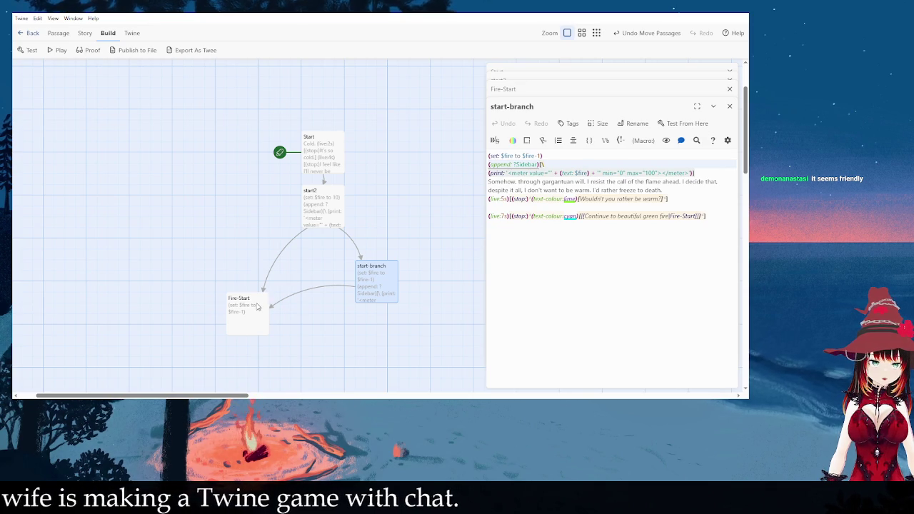
pyautogui.doubleClick(258, 306)
pyautogui.write('(append: ?Sidebar)[\\ (print: \'<meter value="\' + (text: $fire) + \'" min="0" max="100"></meter>\')]')
pyautogui.hotkey('ctrl', 'z')
pyautogui.press('Return')
pyautogui.write('(append: ?Sidebar)[\\ (print: \'<meter value="\' + (text: $fire) + \'" min="0" max="100"></meter>\')]')
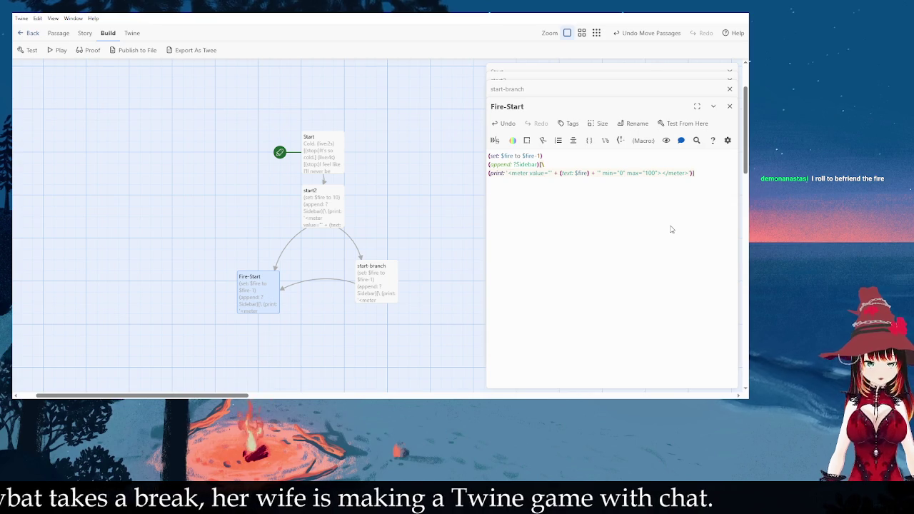
# - Arrange start-branch and Fire-Start on the map so Fire-Start sits below start?
pyautogui.moveTo(380, 285); pyautogui.dragTo(400, 222)
pyautogui.moveTo(269, 285); pyautogui.dragTo(340, 286)
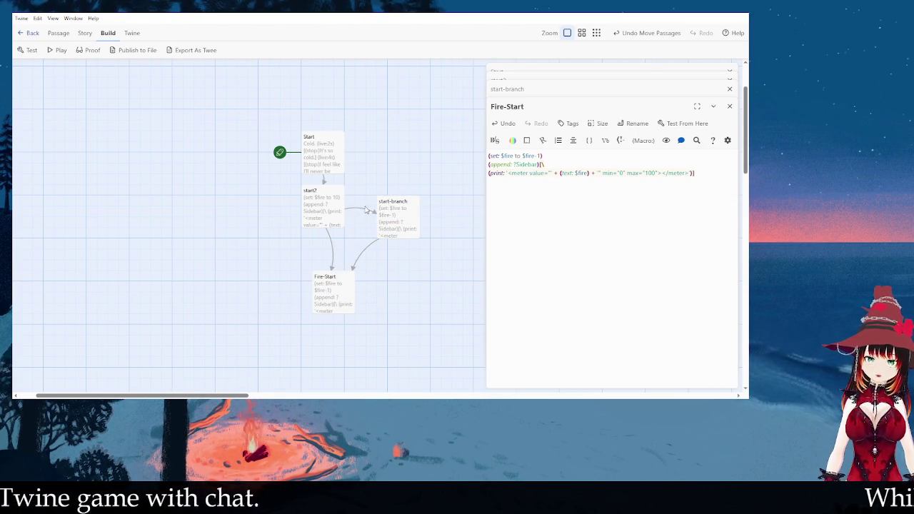
pyautogui.moveTo(402, 233); pyautogui.dragTo(402, 222)
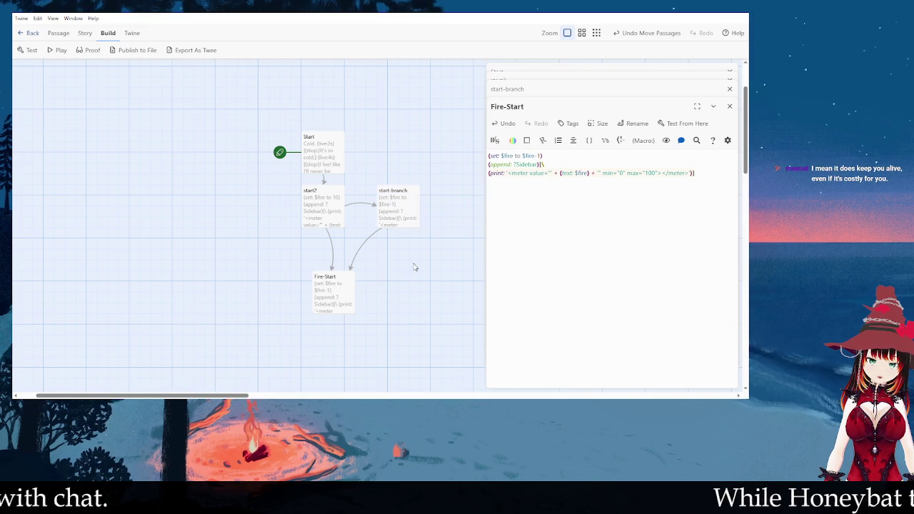
pyautogui.click(619, 261)
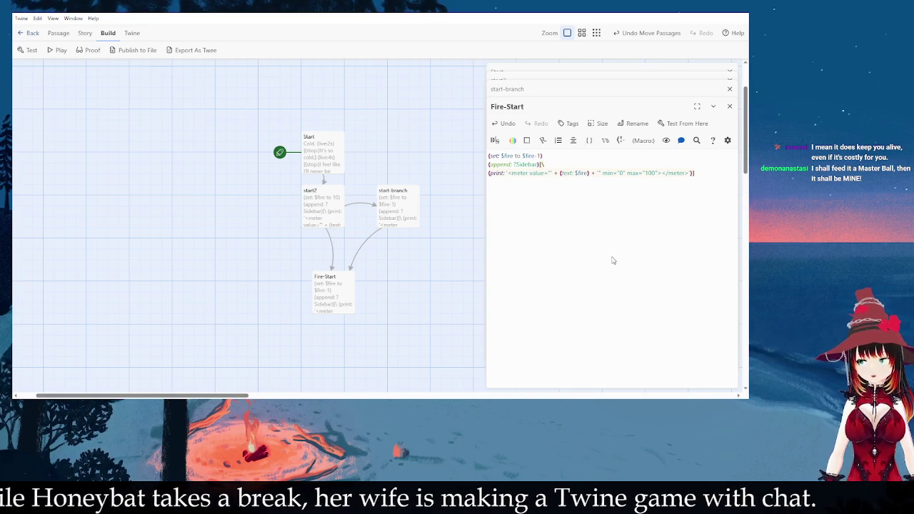
# - Type the opening '"Welcome," says the flickering flame.' in Fire-Start, with quote marks around Welcome,
pyautogui.write('The')
pyautogui.press('BackSpace')
pyautogui.press('BackSpace')
pyautogui.press('BackSpace')
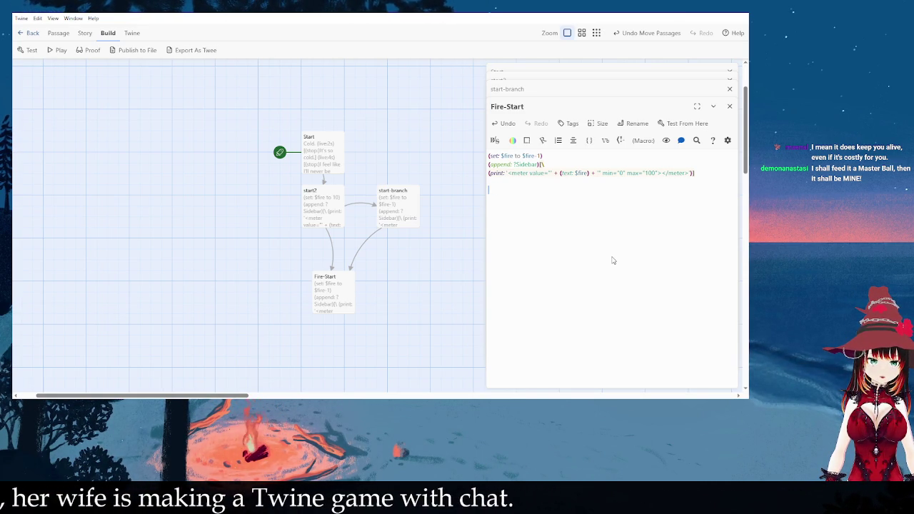
pyautogui.write('Welco')
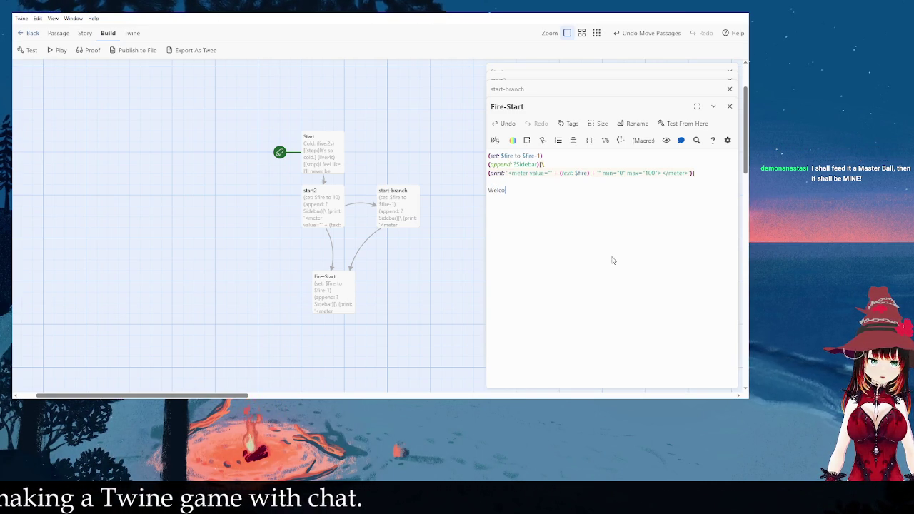
pyautogui.write('me says the fire')
pyautogui.press('BackSpace')
pyautogui.press('BackSpace')
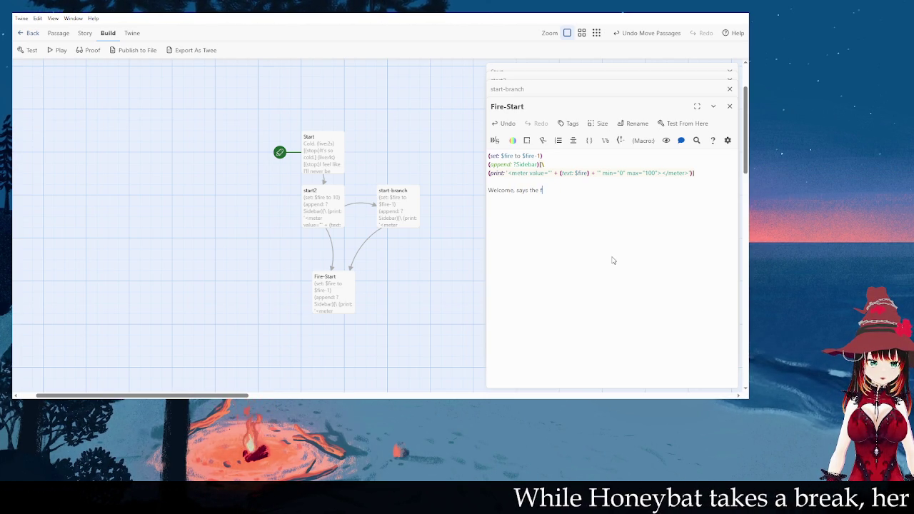
pyautogui.write('licking fa')
pyautogui.press('BackSpace')
pyautogui.press('BackSpace')
pyautogui.press('BackSpace')
pyautogui.write('ering flame.')
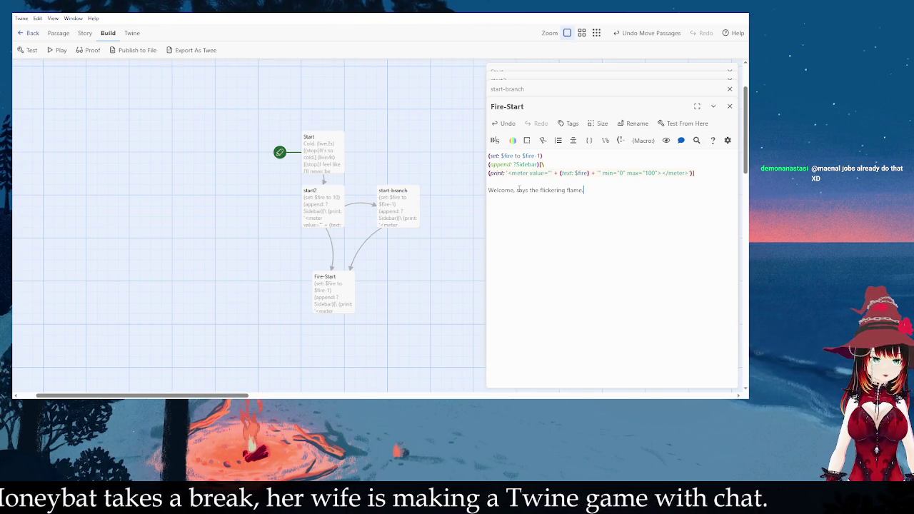
pyautogui.moveTo(514, 190); pyautogui.dragTo(488, 192)
pyautogui.press('Left')
pyautogui.write('"')
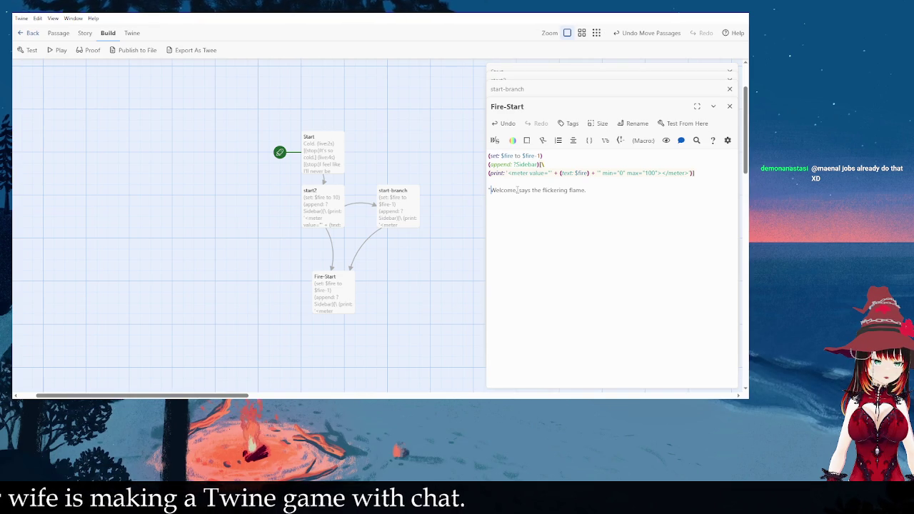
pyautogui.write('"')
pyautogui.press('End')
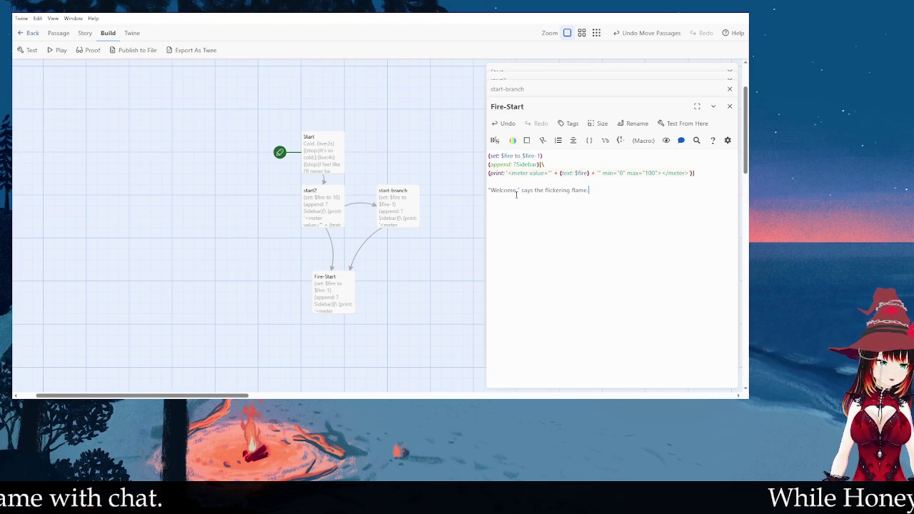
# - Continue the narration with 'Its warmth is a feeble thing, but it's better than the dark.'
pyautogui.write('Its')
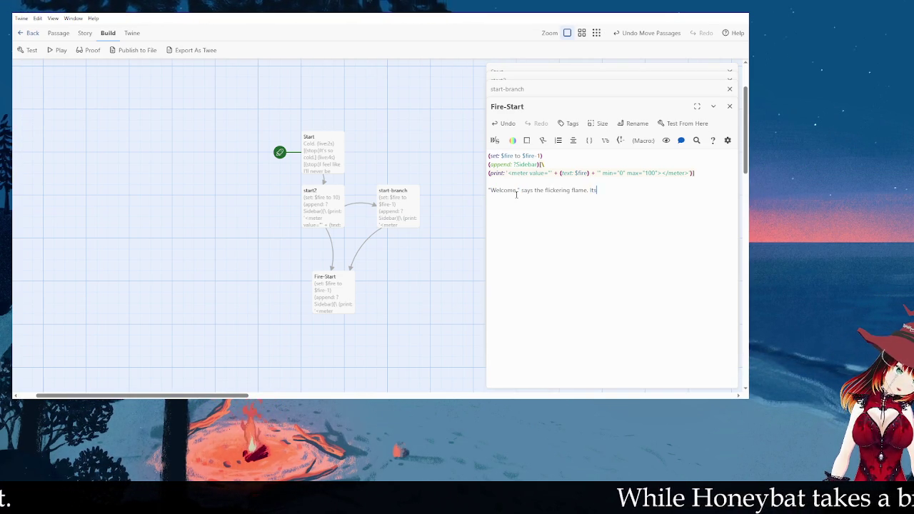
pyautogui.write(' warmth')
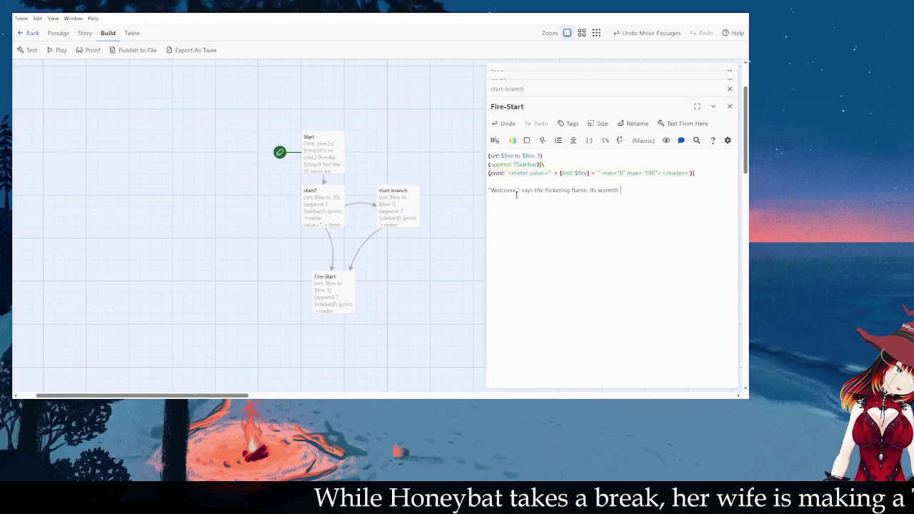
pyautogui.write('a feeble ti')
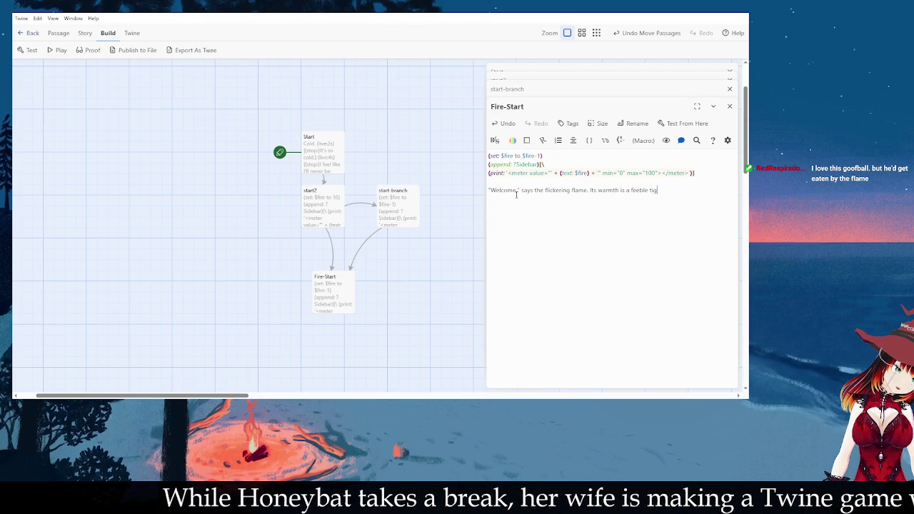
pyautogui.write('hing, but ')
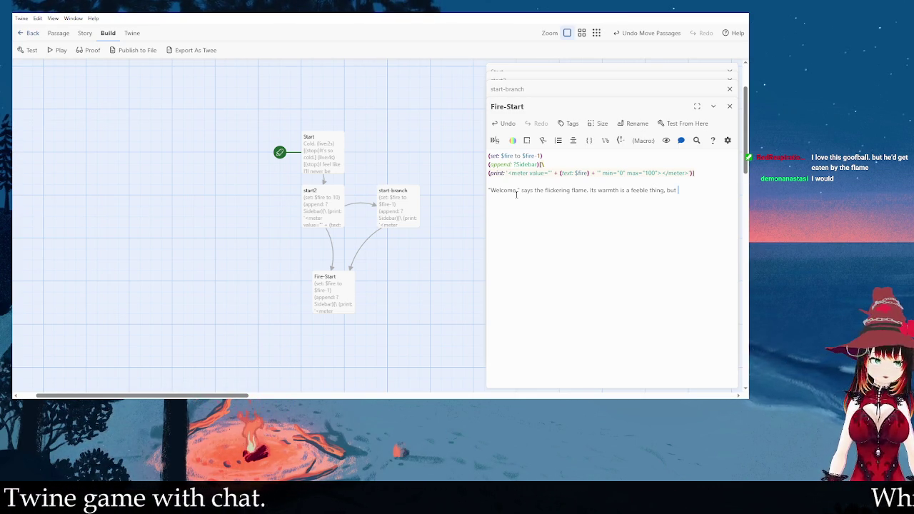
pyautogui.write("it's better than the d")
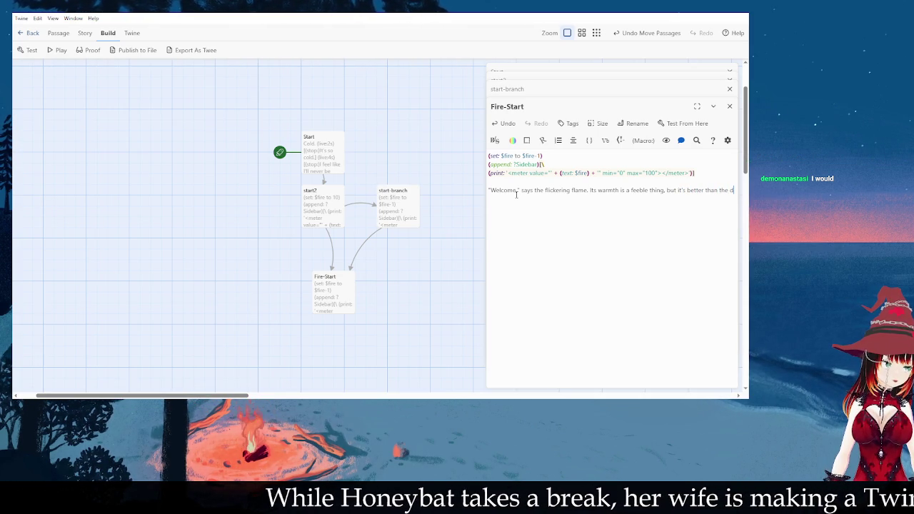
pyautogui.write('ark.')
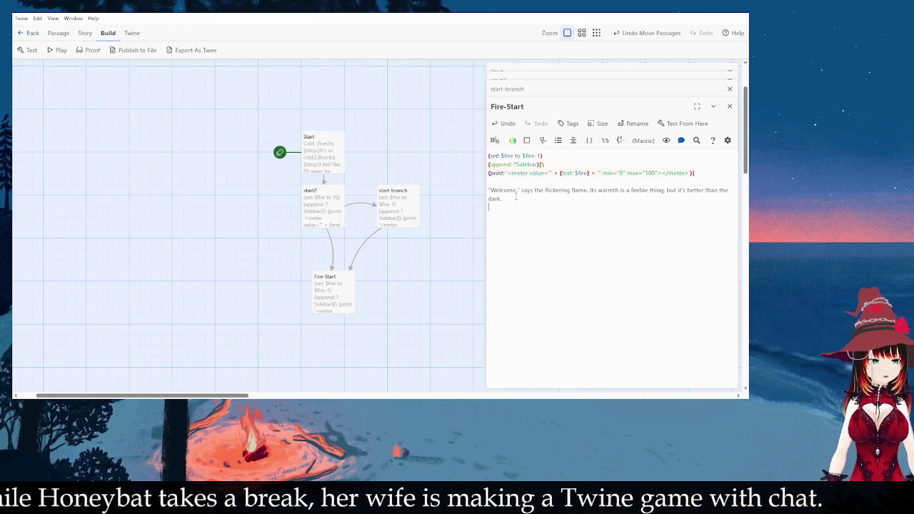
# - Paste start-branch's timed lime question line below the narration, inspect it, then undo it
pyautogui.doubleClick(391, 204)
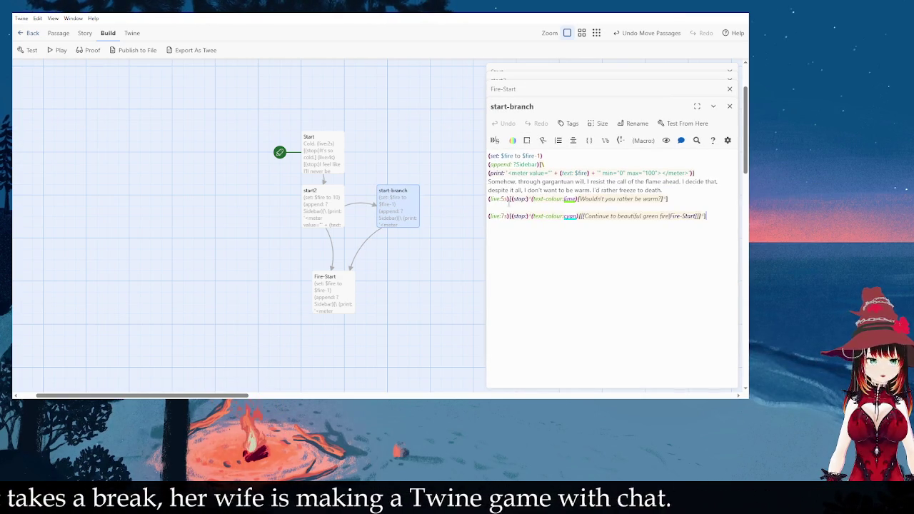
pyautogui.moveTo(489, 199); pyautogui.dragTo(667, 199)
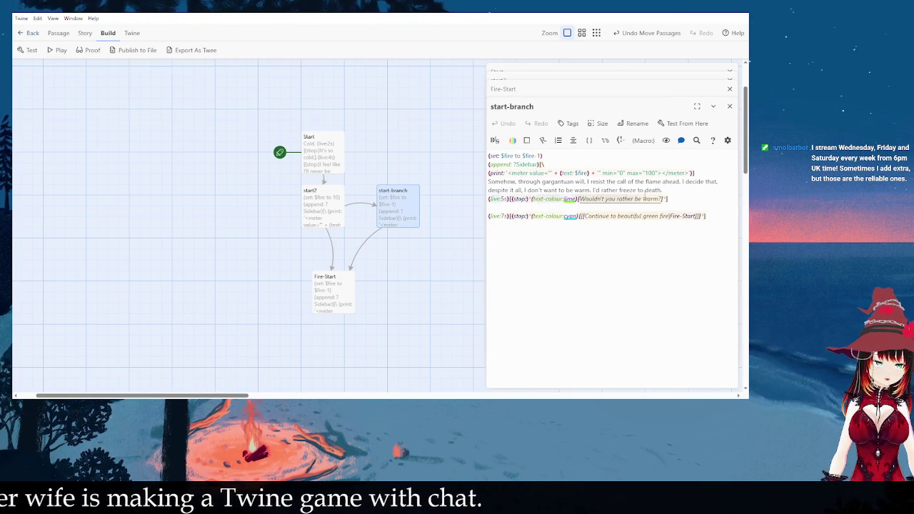
pyautogui.doubleClick(342, 295)
pyautogui.click(649, 221)
pyautogui.press('Return')
pyautogui.hotkey('ctrl', 'v')
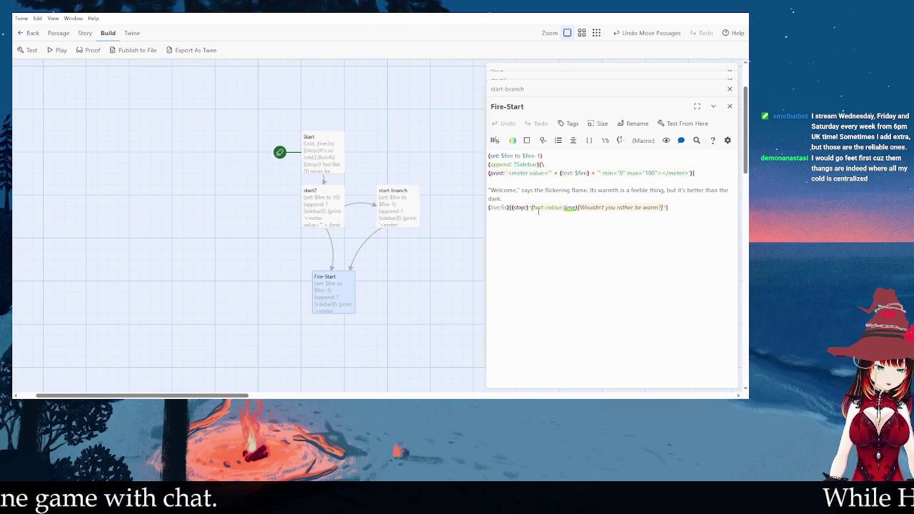
pyautogui.click(579, 207)
pyautogui.click(560, 207)
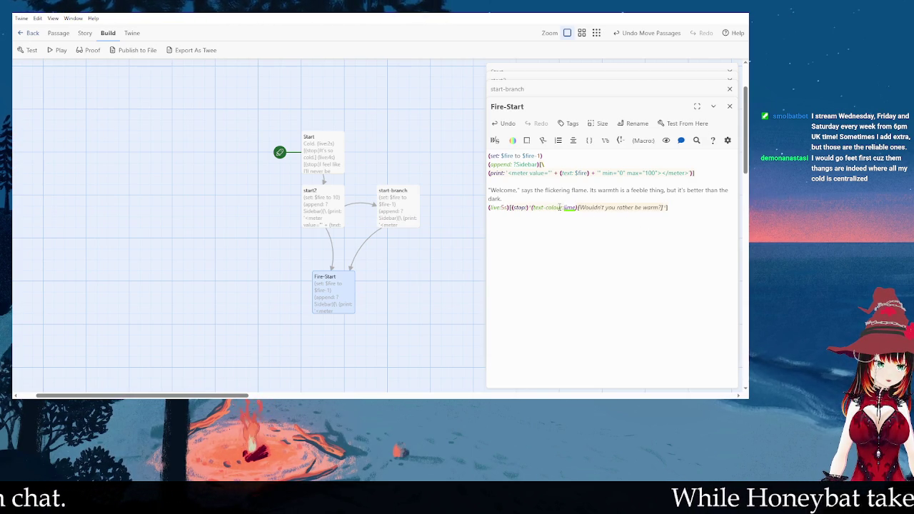
pyautogui.click(646, 208)
pyautogui.click(665, 207)
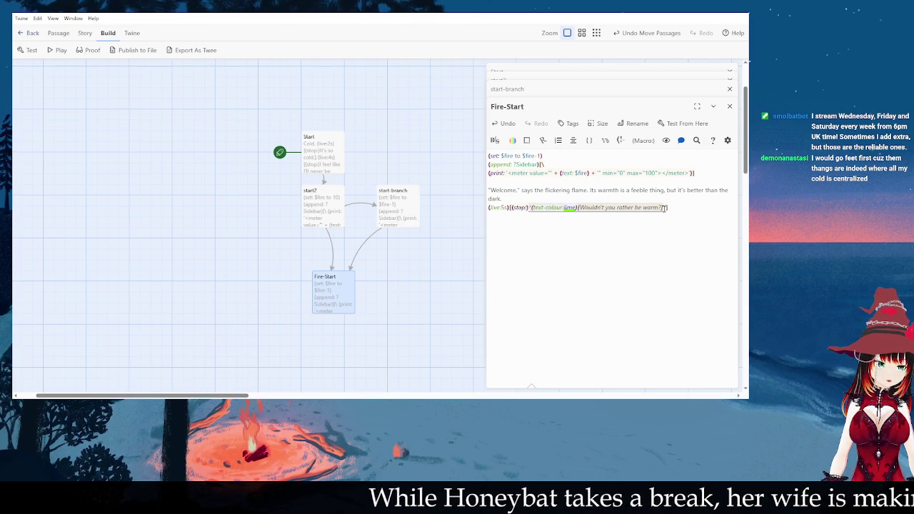
pyautogui.hotkey('ctrl', 'z')
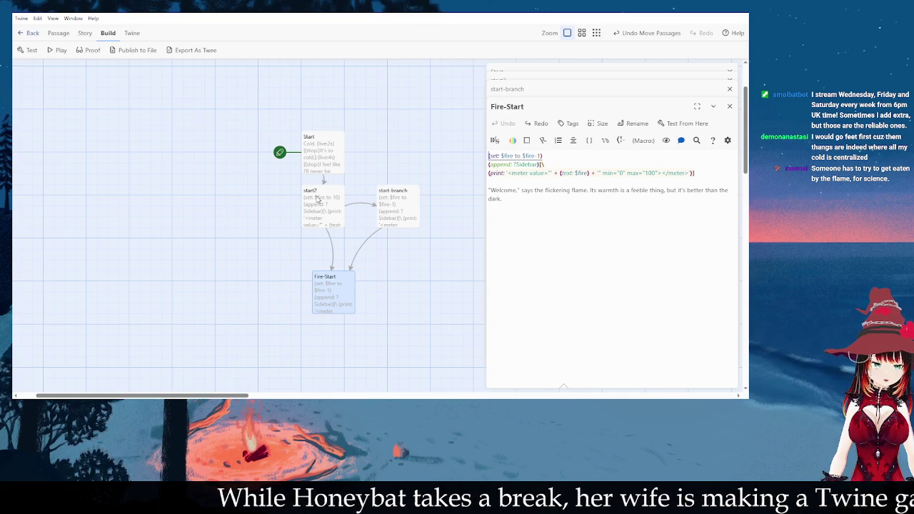
# - Copy start2's 3-second greenish-light timed line onto the empty line below 'dark.'
pyautogui.doubleClick(317, 199)
pyautogui.moveTo(674, 192); pyautogui.dragTo(490, 190)
pyautogui.hotkey('ctrl', 'c')
pyautogui.click(338, 282)
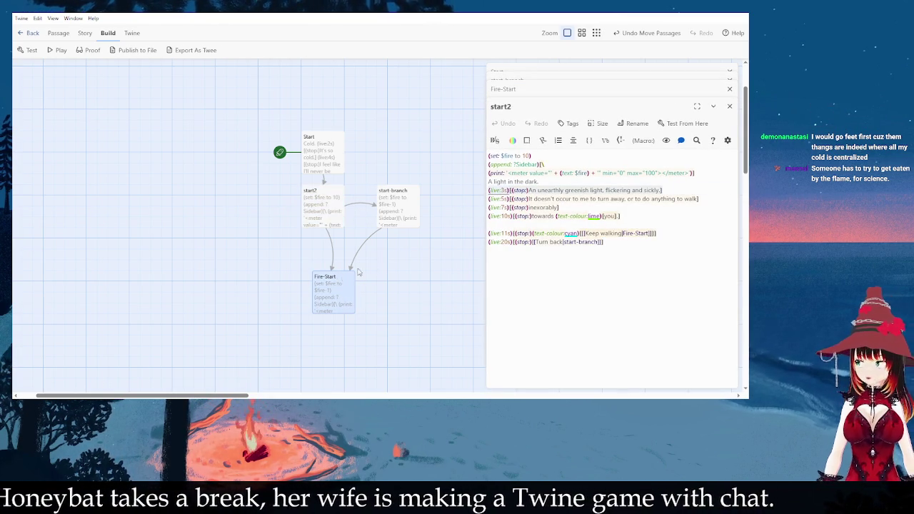
pyautogui.doubleClick(335, 290)
pyautogui.click(629, 222)
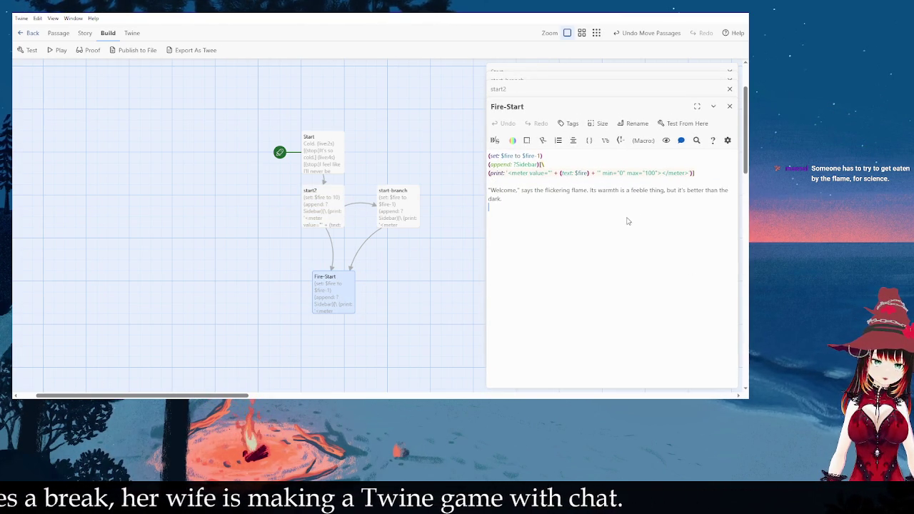
pyautogui.hotkey('ctrl', 'v')
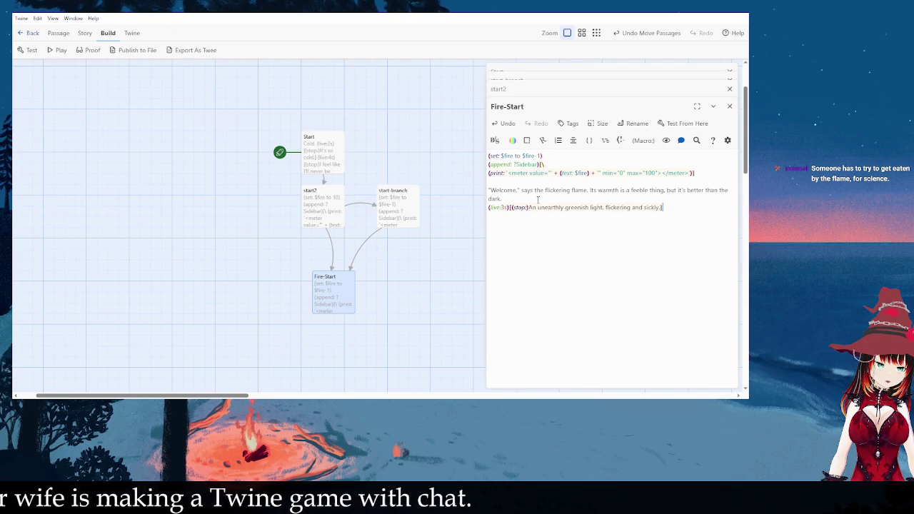
# - Select 'Welcome,' in the narration to give it a text colour
pyautogui.click(520, 191)
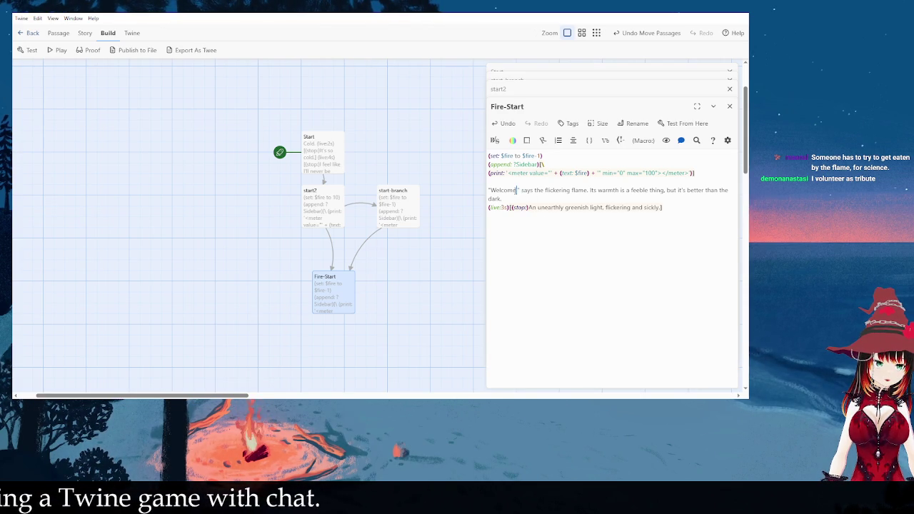
pyautogui.press('Home')
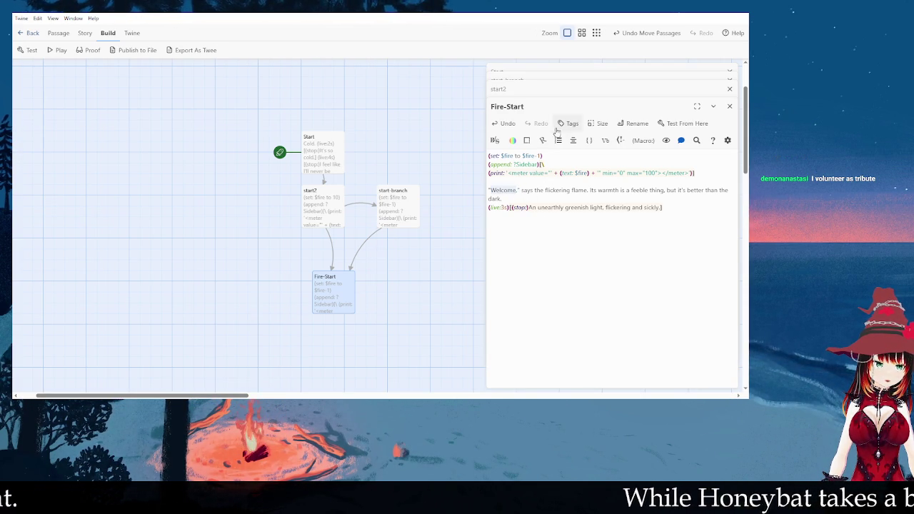
pyautogui.click(514, 141)
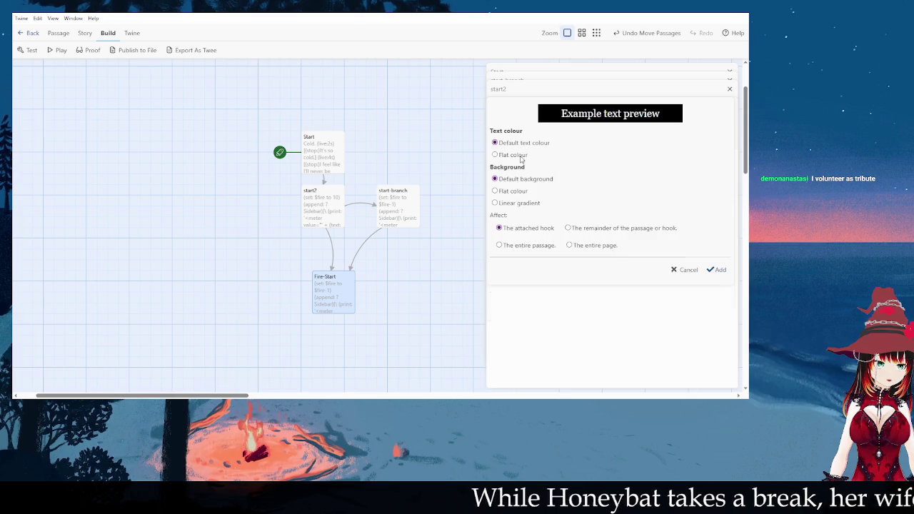
# - Colour 'Welcome,' with a flat lime text colour
pyautogui.click(514, 154)
pyautogui.click(555, 170)
pyautogui.click(719, 305)
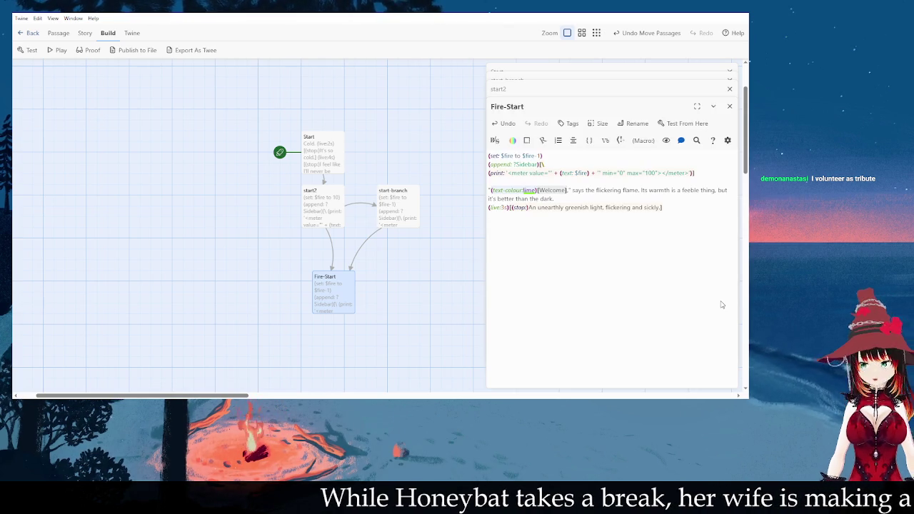
# - Select the timed greenish-light line and insert a copy after 'says the flickering flame.'
pyautogui.click(660, 208)
pyautogui.click(657, 207)
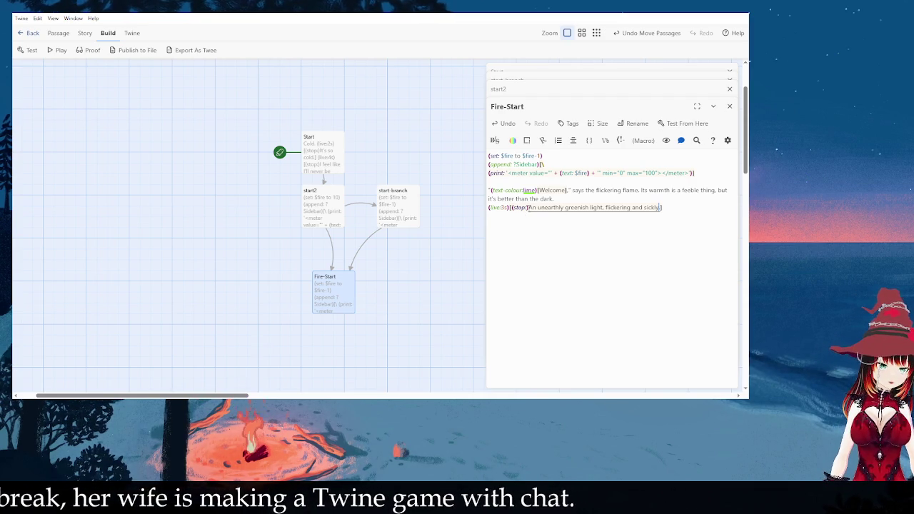
pyautogui.click(506, 207)
pyautogui.write('4')
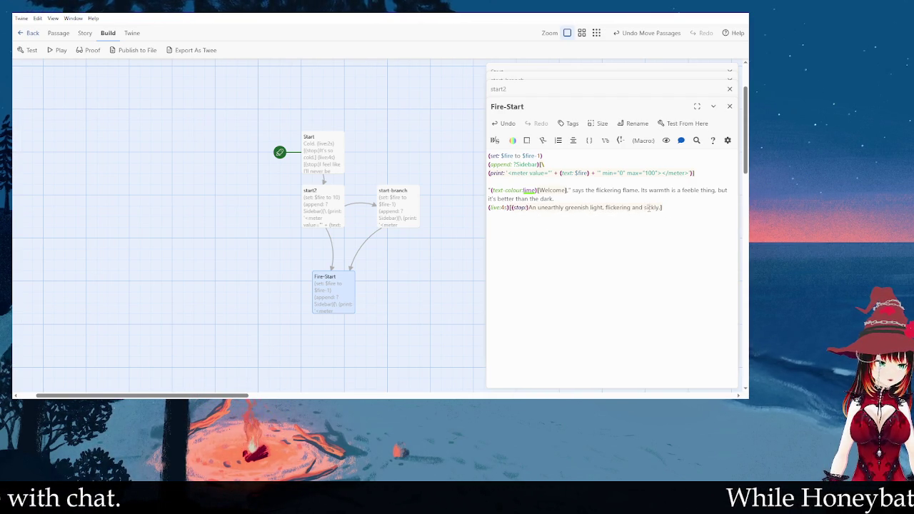
pyautogui.moveTo(661, 208); pyautogui.dragTo(531, 208)
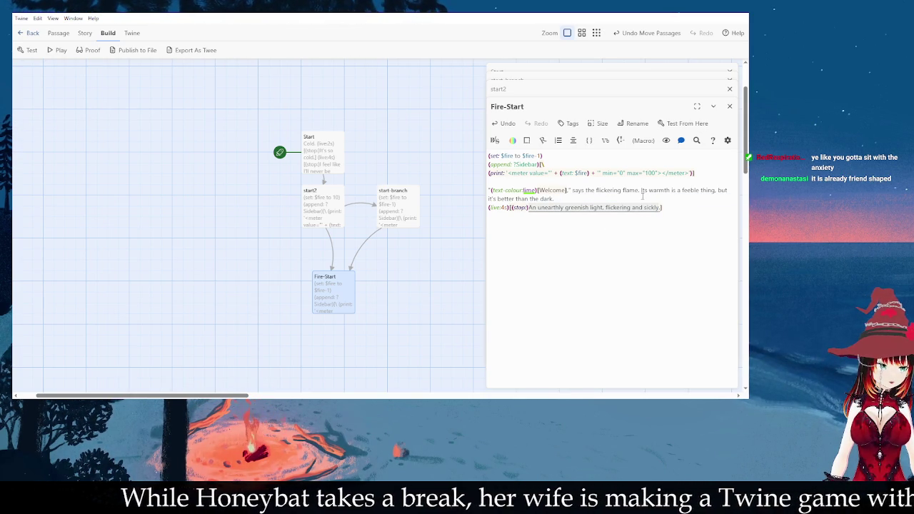
pyautogui.click(483, 212)
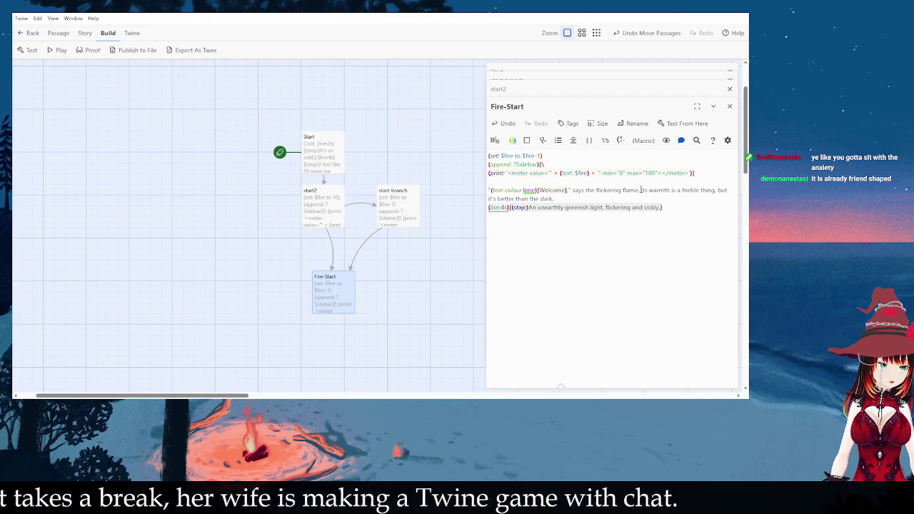
pyautogui.write('(live:4s)[(stop:)An unearthly greenish light, flickering and sickly.]')
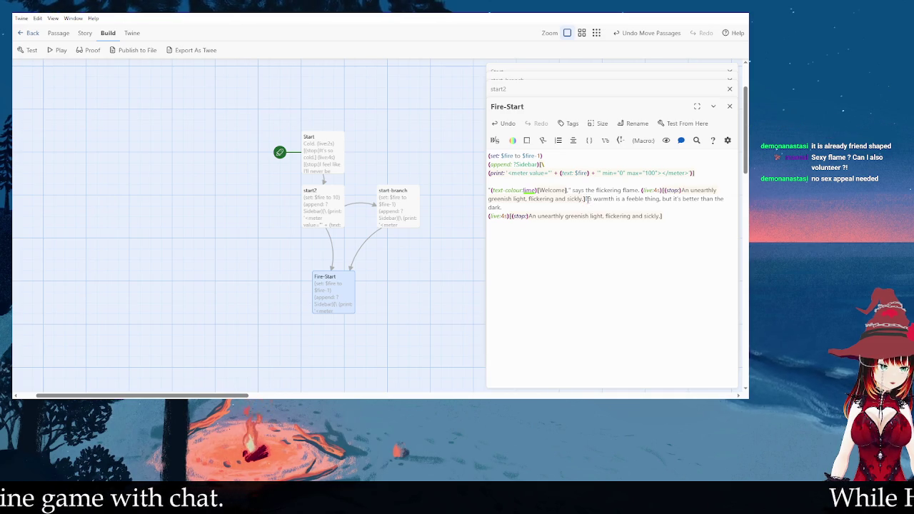
# - Move the warmth sentence into the first timed hook with a 4s delay, and set the second hook to 6s
pyautogui.hotkey('shift', 'End')
pyautogui.hotkey('ctrl', 'c')
pyautogui.press('Delete')
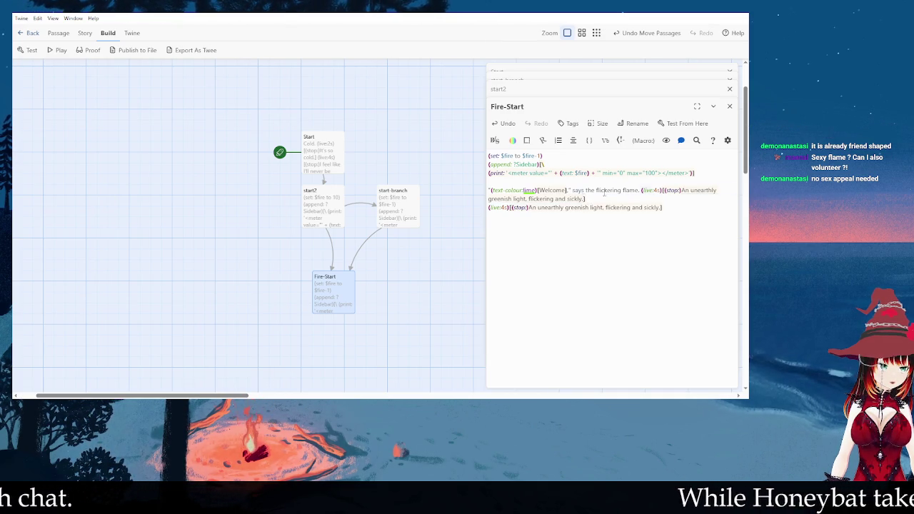
pyautogui.click(683, 190)
pyautogui.hotkey('ctrl', 'v')
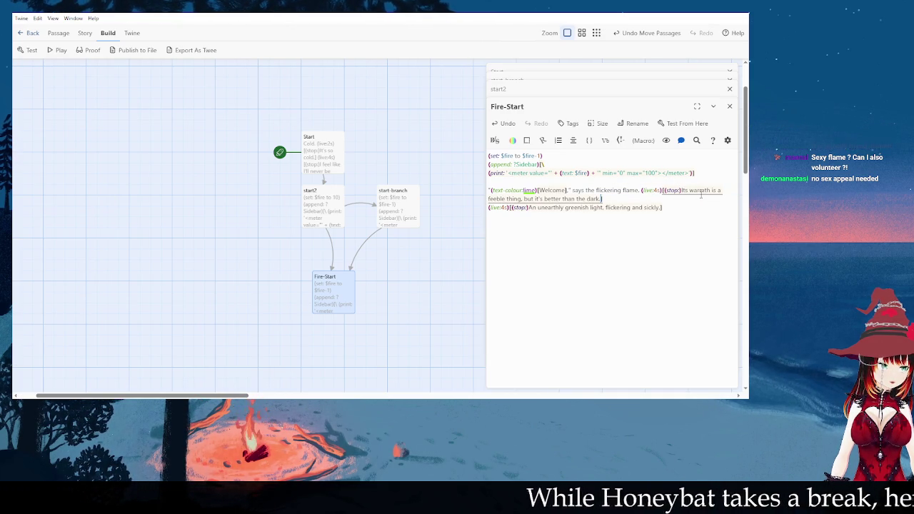
pyautogui.press('Up')
pyautogui.write('4')
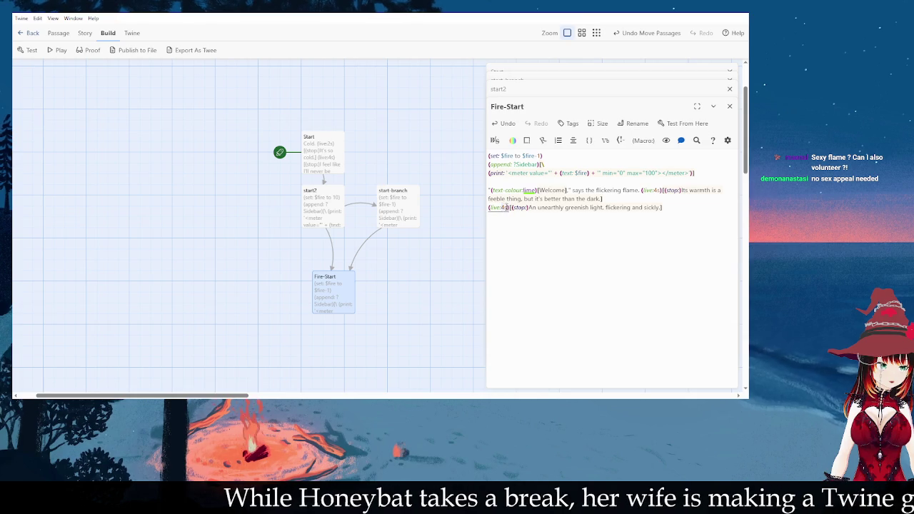
pyautogui.press('BackSpace')
pyautogui.press('Delete')
pyautogui.write('6')
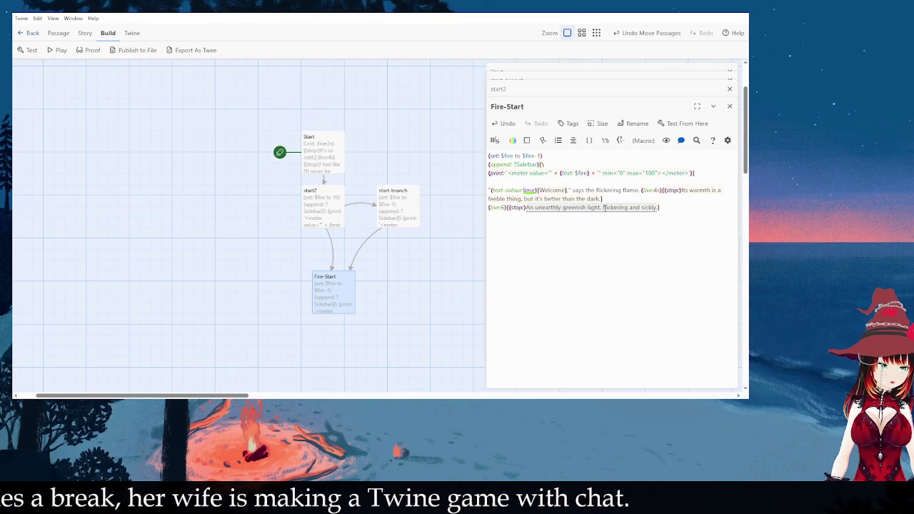
# - Replace the second hook's text with '"I'm so hungry," says the flickering flame. "What are you willing to spare?"'
pyautogui.press('BackSpace')
pyautogui.hotkey('ctrl', 'z')
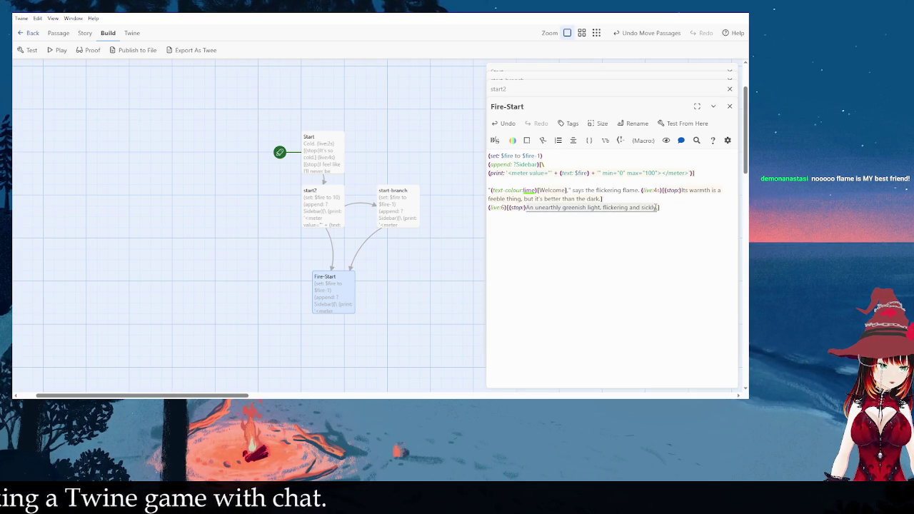
pyautogui.press('BackSpace')
pyautogui.write('I\'m so hungry."')
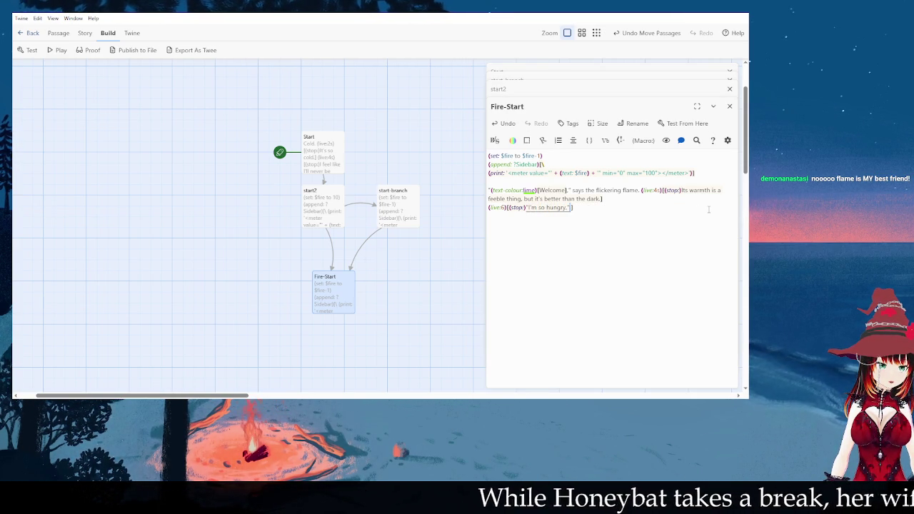
pyautogui.write('it says.')
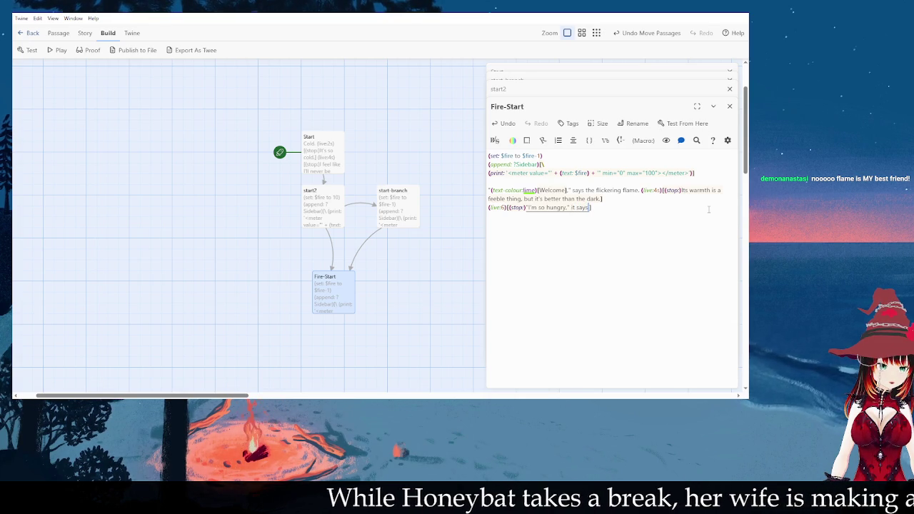
pyautogui.press('BackSpace')
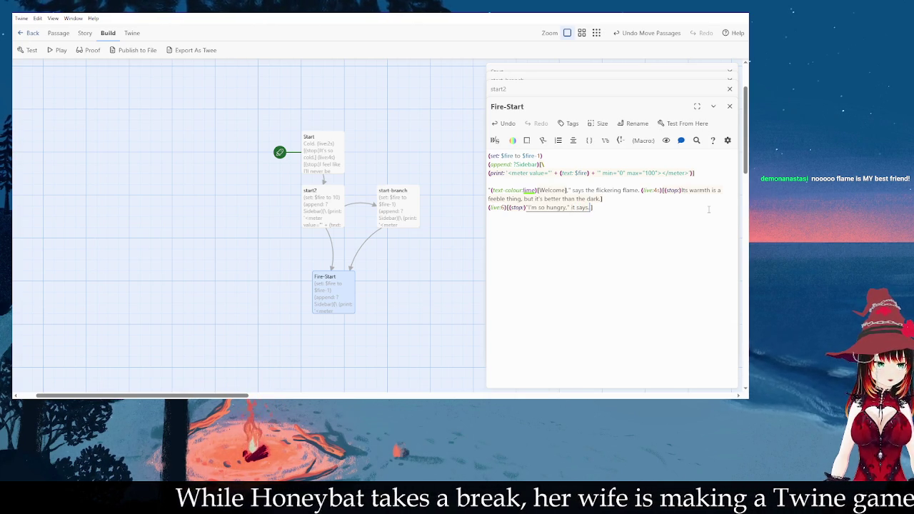
pyautogui.press('BackSpace')
pyautogui.press('BackSpace')
pyautogui.press('BackSpace')
pyautogui.write('says the flickering')
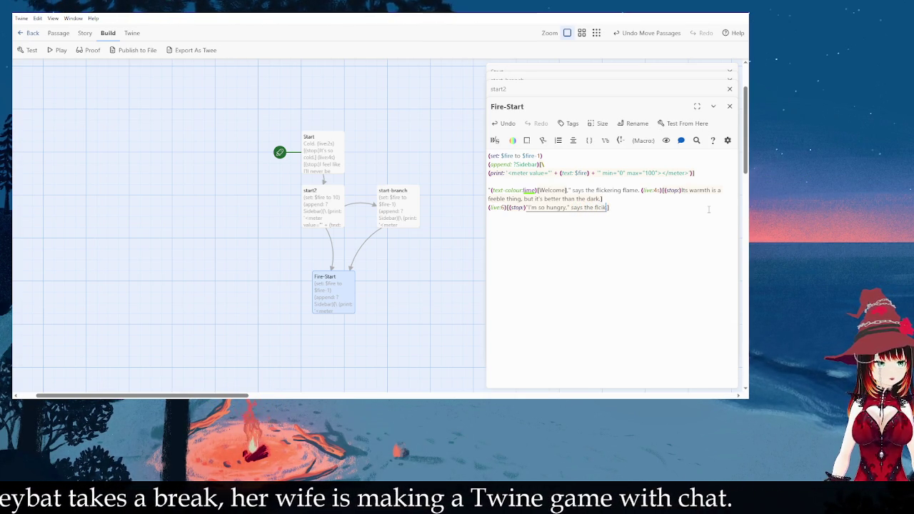
pyautogui.press('BackSpace')
pyautogui.press('BackSpace')
pyautogui.press('BackSpace')
pyautogui.press('BackSpace')
pyautogui.write('ring flame.')
pyautogui.press('BackSpace')
pyautogui.write(', "')
pyautogui.press('BackSpace')
pyautogui.press('BackSpace')
pyautogui.press('BackSpace')
pyautogui.write('. "')
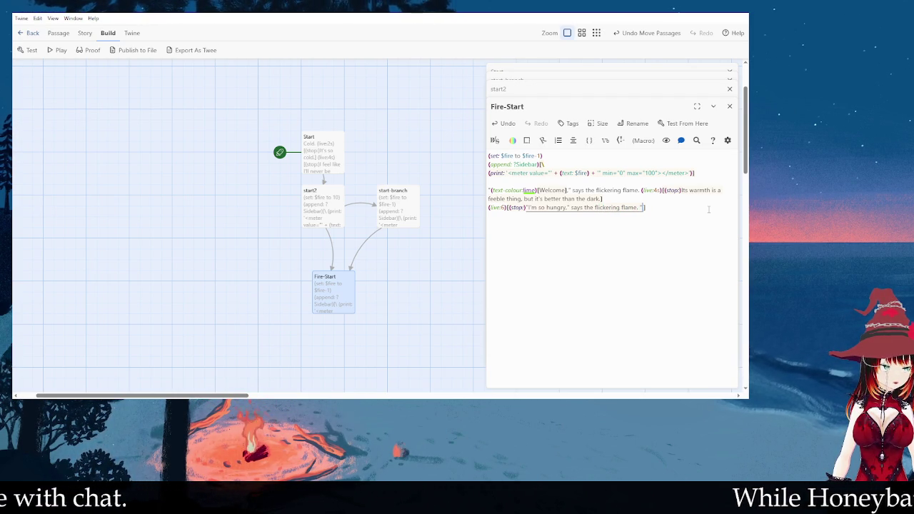
pyautogui.write('Do y')
pyautogui.press('BackSpace')
pyautogui.press('BackSpace')
pyautogui.press('BackSpace')
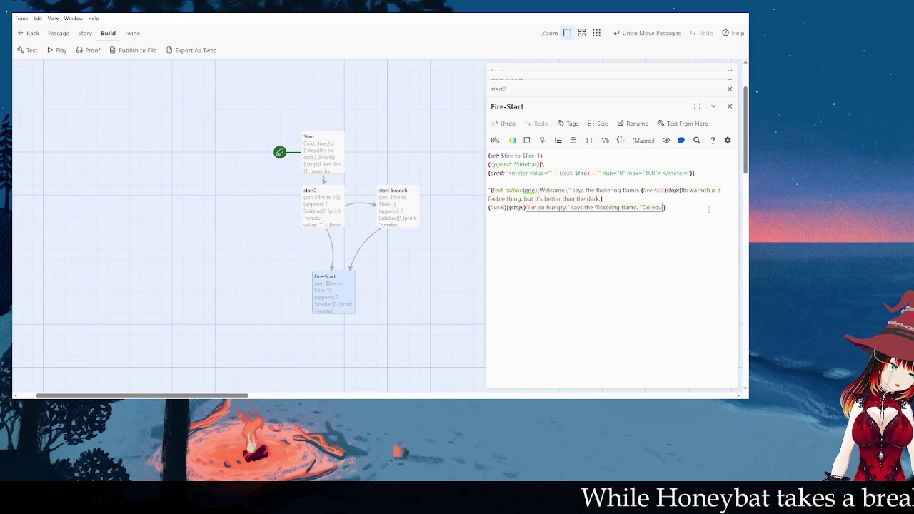
pyautogui.write('What can you')
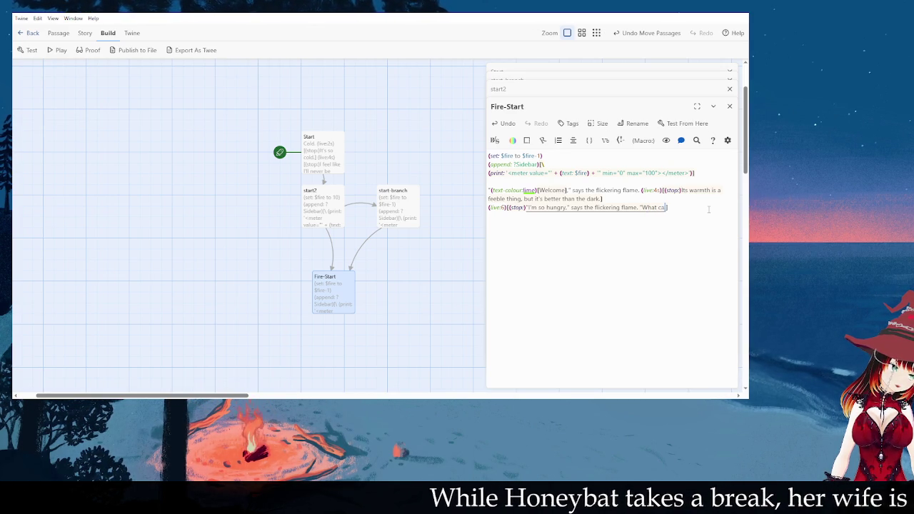
pyautogui.press('BackSpace')
pyautogui.press('BackSpace')
pyautogui.press('BackSpace')
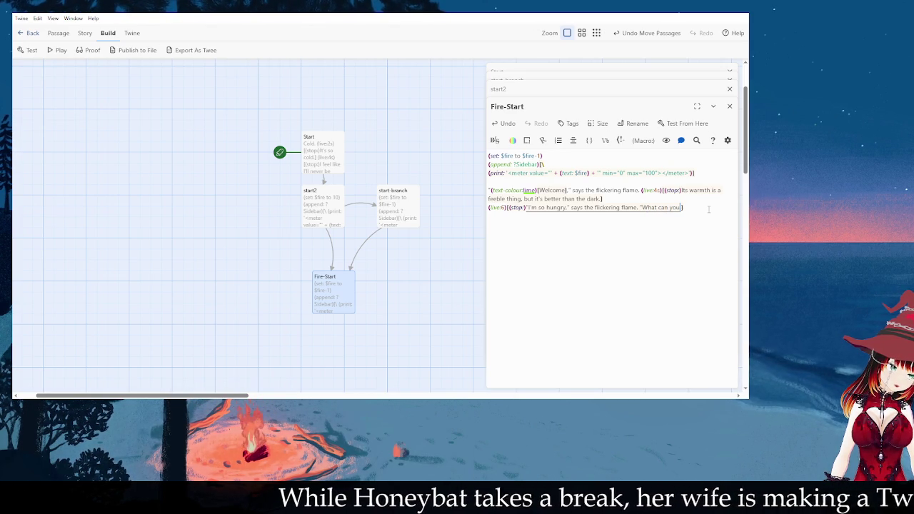
pyautogui.press('BackSpace')
pyautogui.press('BackSpace')
pyautogui.write('are you willing to ')
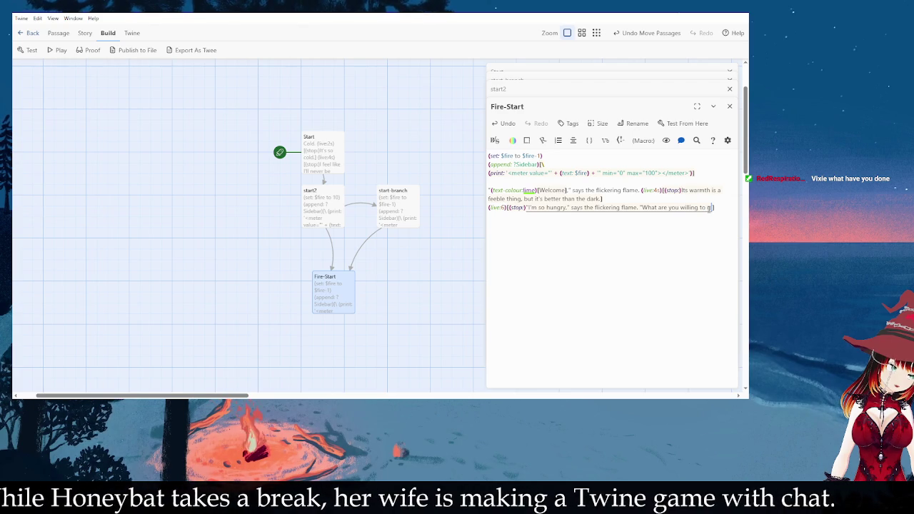
pyautogui.write('spare?"')
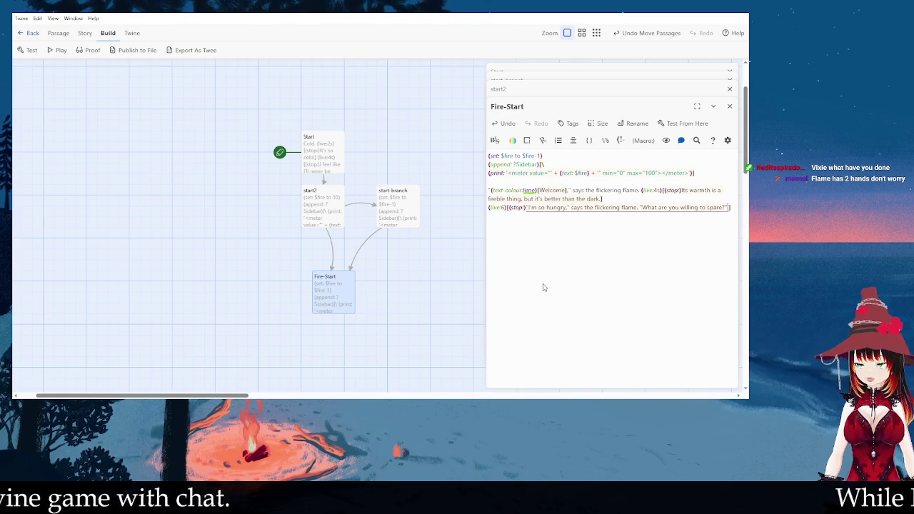
pyautogui.write('.')
# - Colour the flame's words "I'm so hungry," with flat lime text
pyautogui.click(726, 208)
pyautogui.click(722, 207)
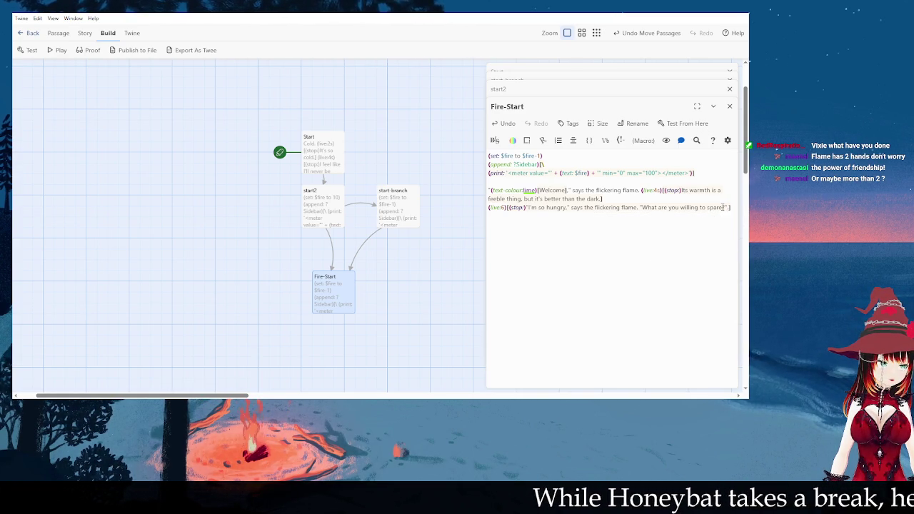
pyautogui.click(539, 207)
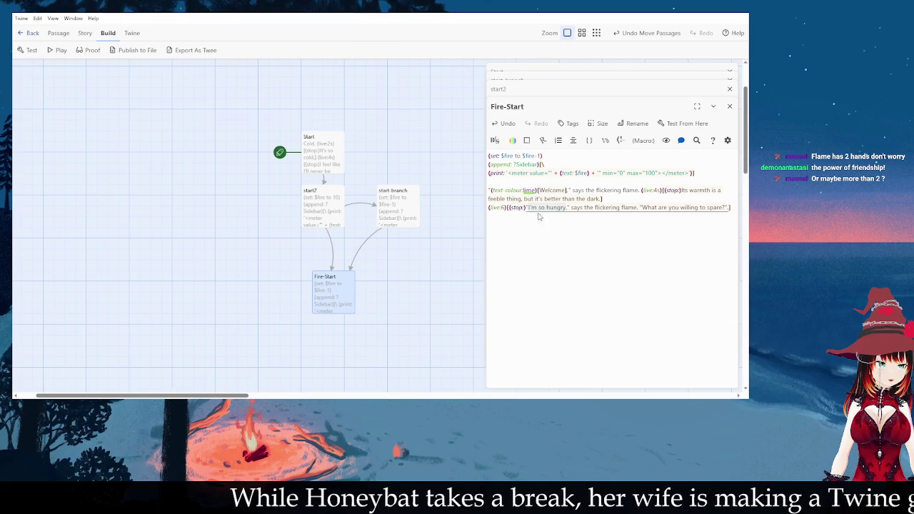
pyautogui.click(513, 140)
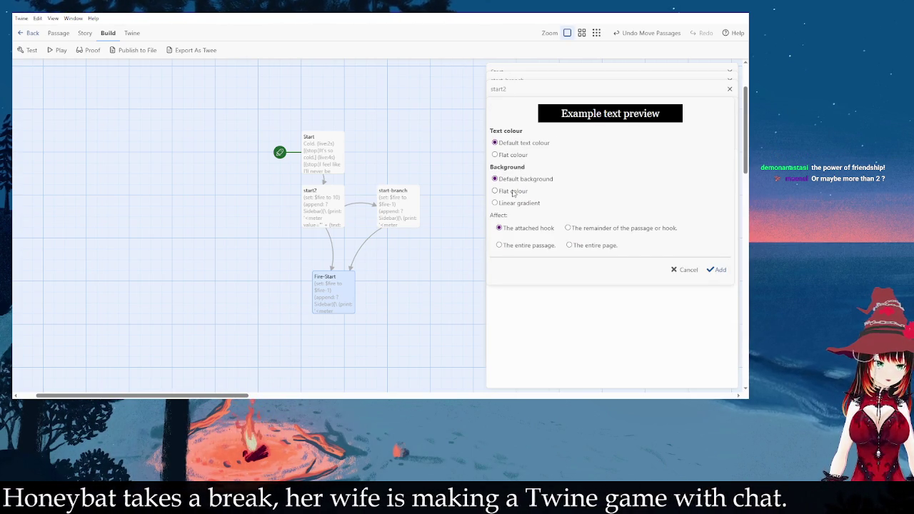
pyautogui.click(512, 191)
pyautogui.click(515, 179)
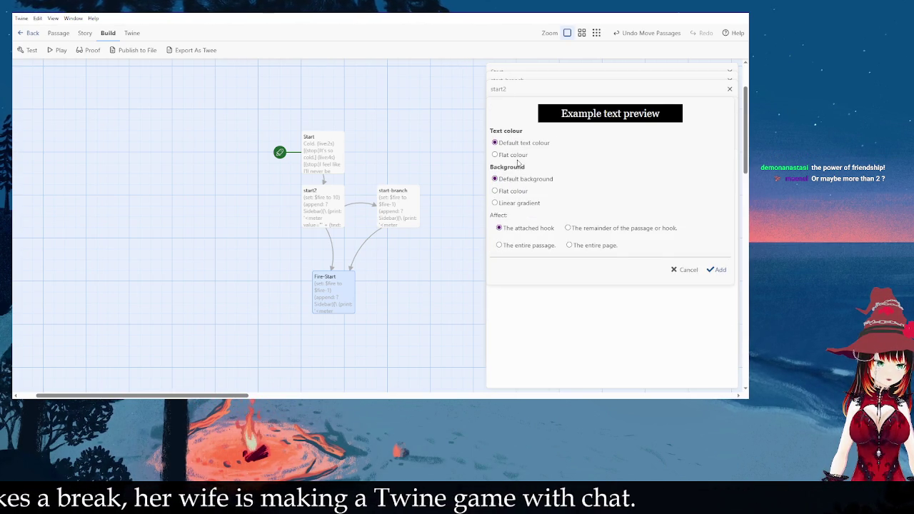
pyautogui.click(520, 155)
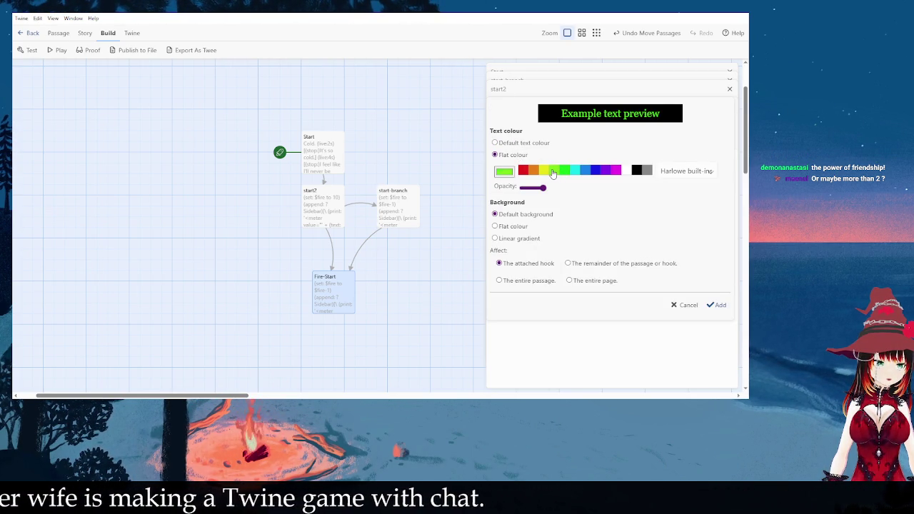
pyautogui.click(713, 301)
pyautogui.click(684, 217)
pyautogui.hotkey('ctrl', 'z')
pyautogui.hotkey('ctrl', 'z')
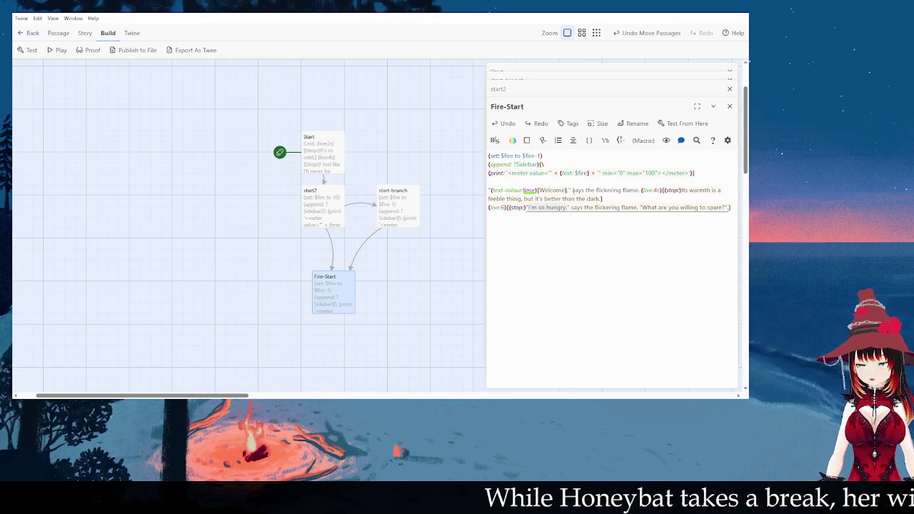
pyautogui.click(512, 141)
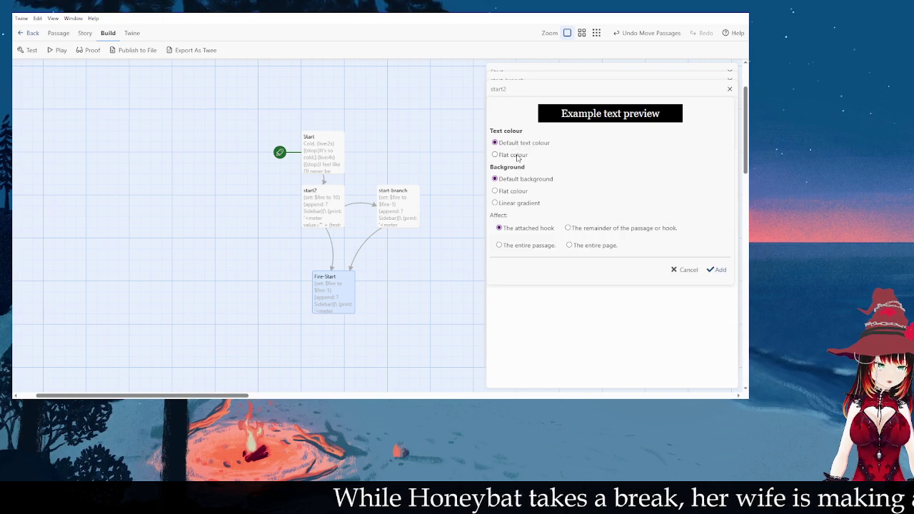
pyautogui.click(517, 155)
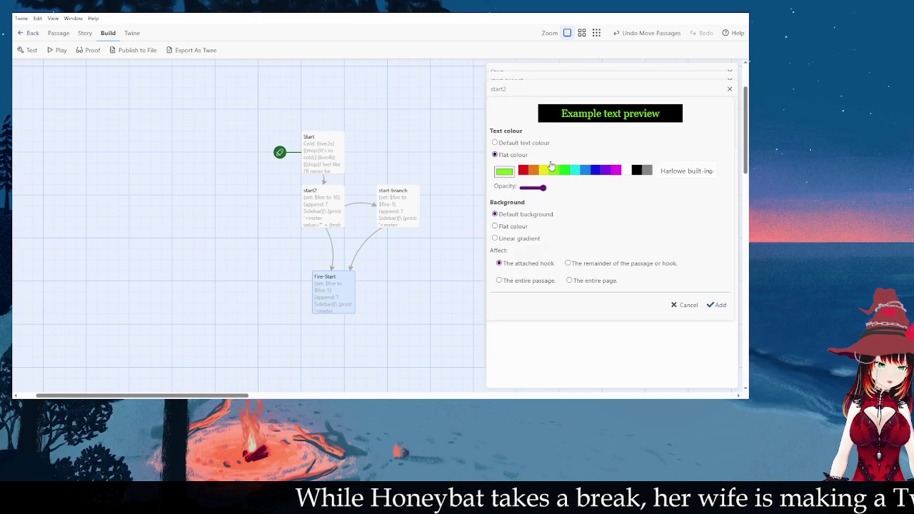
pyautogui.click(717, 305)
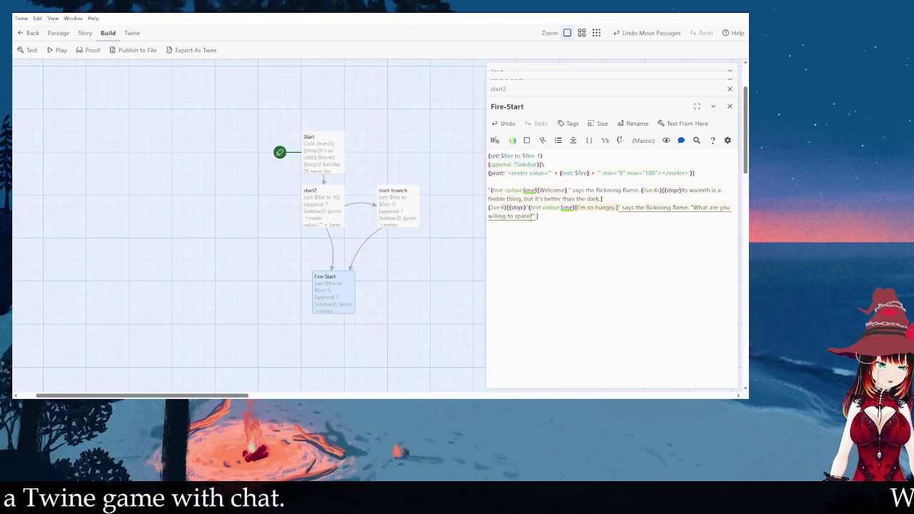
# - Colour "What are you willing to spare?" lime and add an empty line below the dialogue
pyautogui.keyDown('shift'); pyautogui.click(531, 217); pyautogui.keyUp('shift')
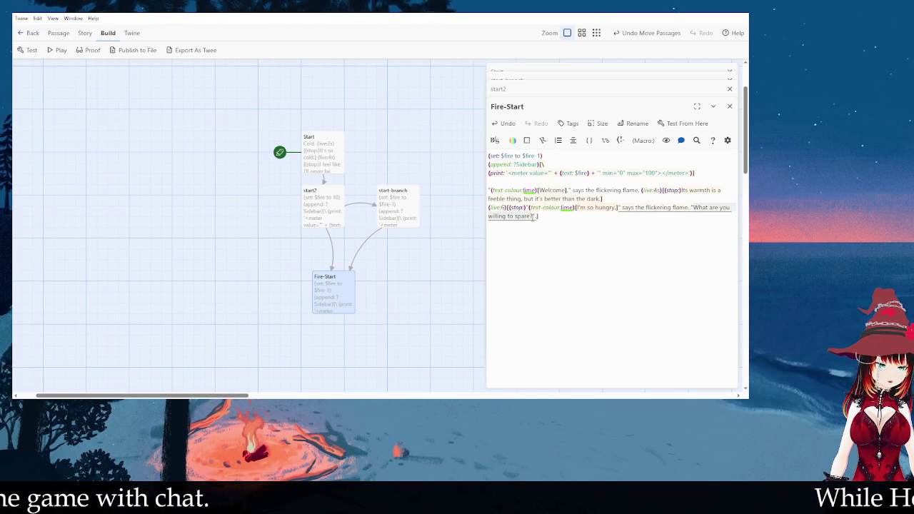
pyautogui.click(512, 140)
pyautogui.click(518, 156)
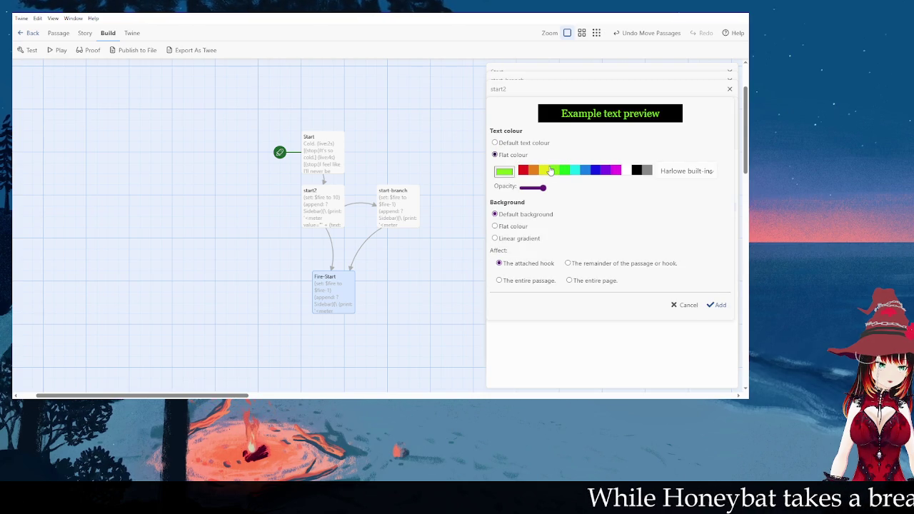
pyautogui.click(716, 305)
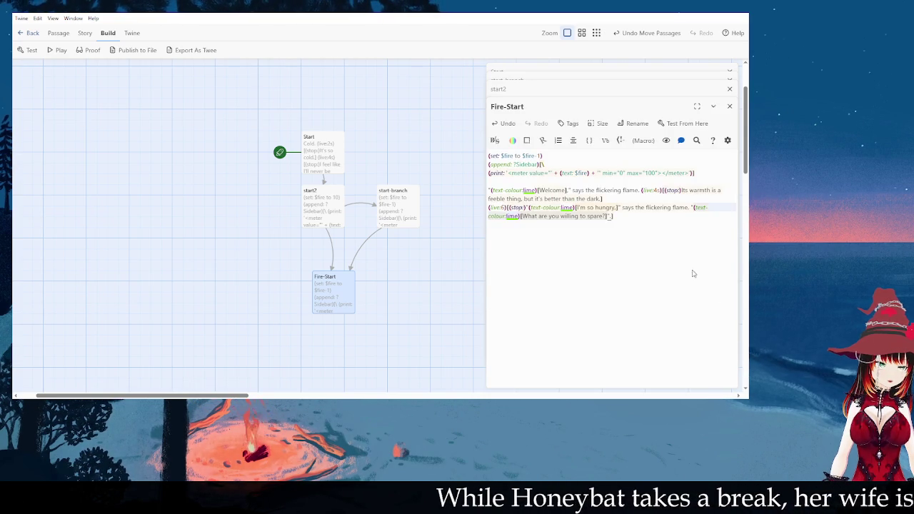
pyautogui.press('Return')
pyautogui.press('Return')
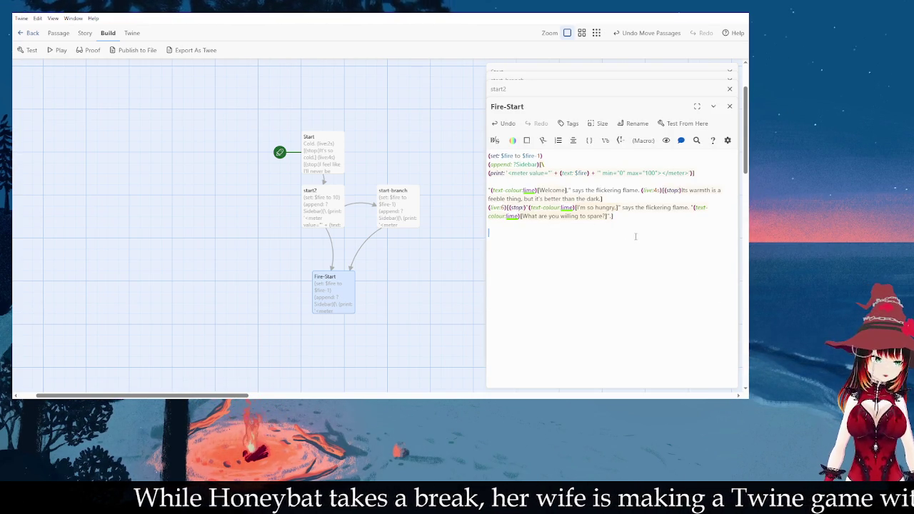
pyautogui.click(610, 216)
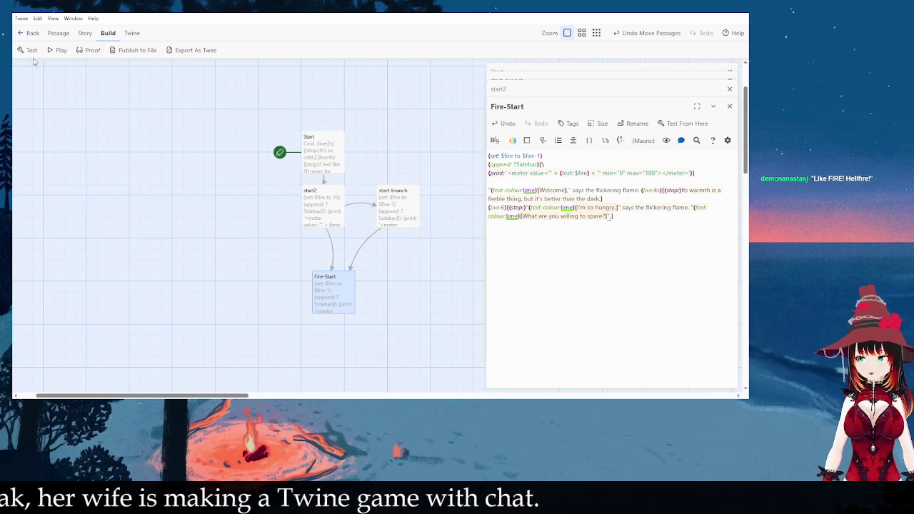
pyautogui.click(646, 226)
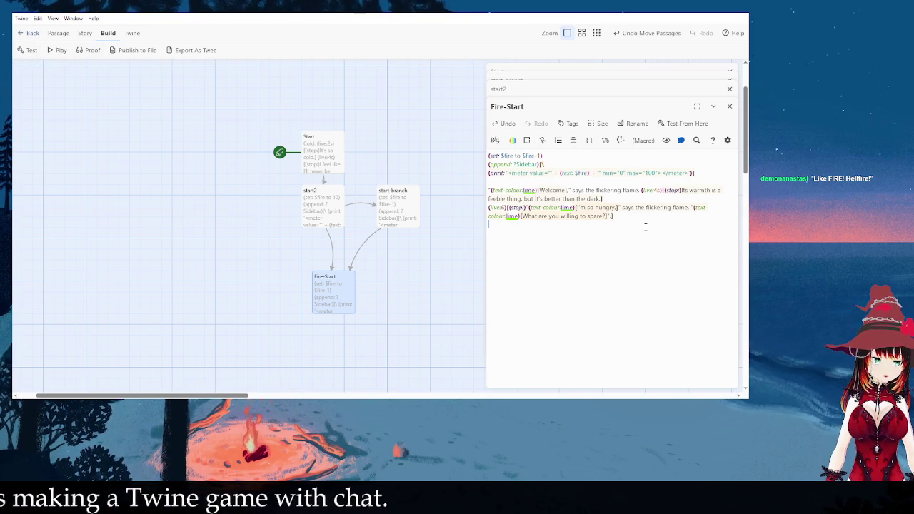
# - Add the choice links [["What do you eat?"]] and [[Search your pockets]] on separate new lines
pyautogui.press('Return')
pyautogui.write('(')
pyautogui.write('[[')
pyautogui.press('Escape')
pyautogui.write('What do you eat?"')
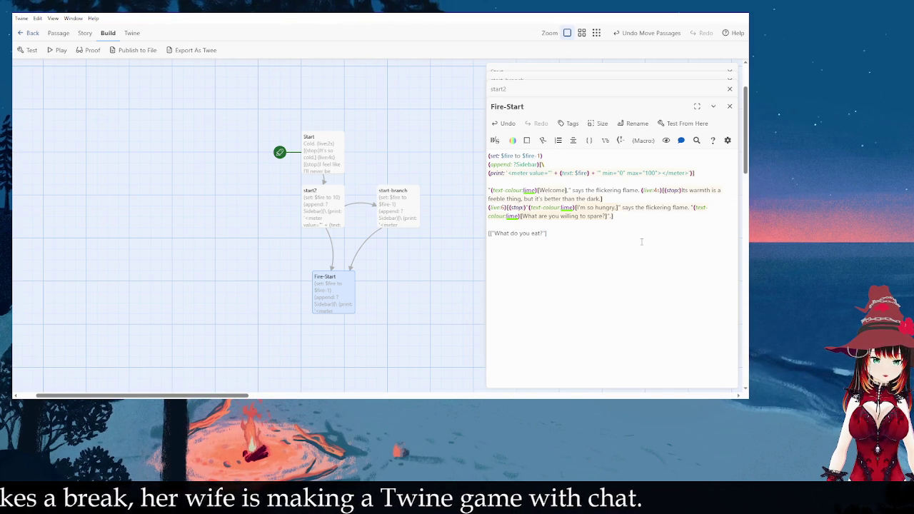
pyautogui.write(']]')
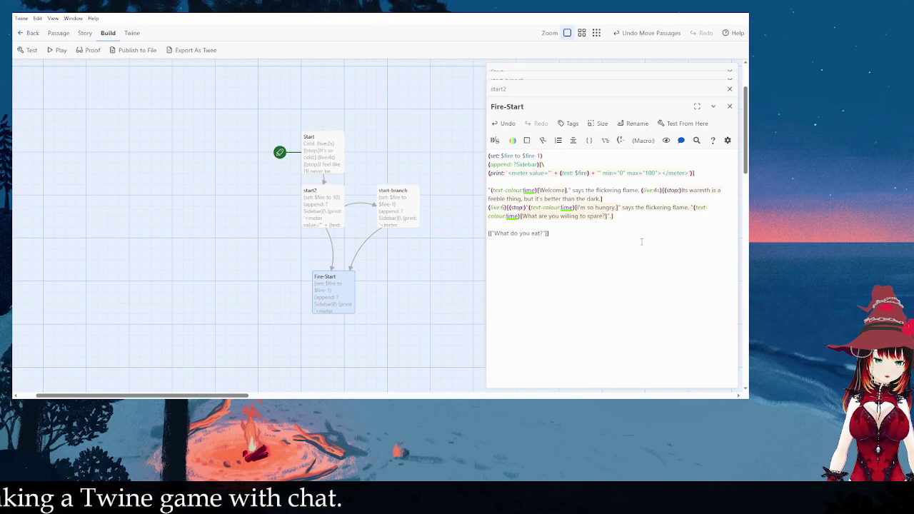
pyautogui.press('Return')
pyautogui.write('[["S')
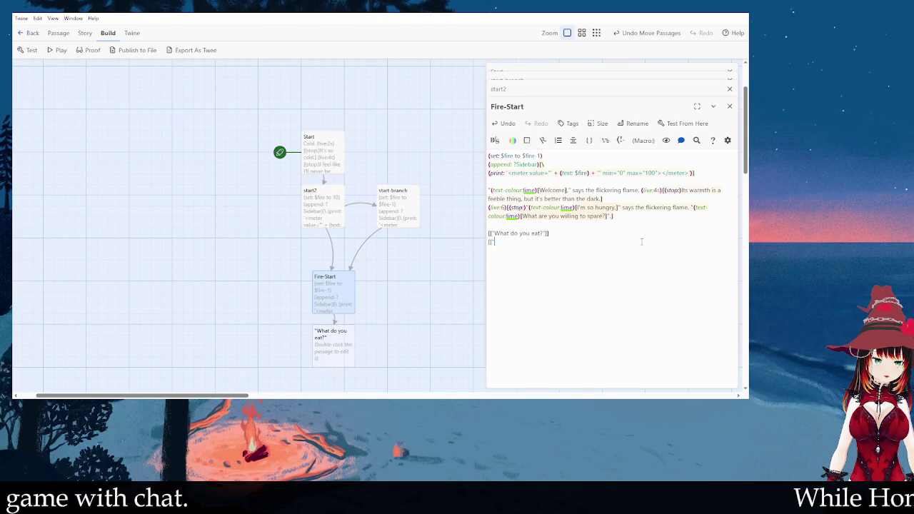
pyautogui.write('earch your po')
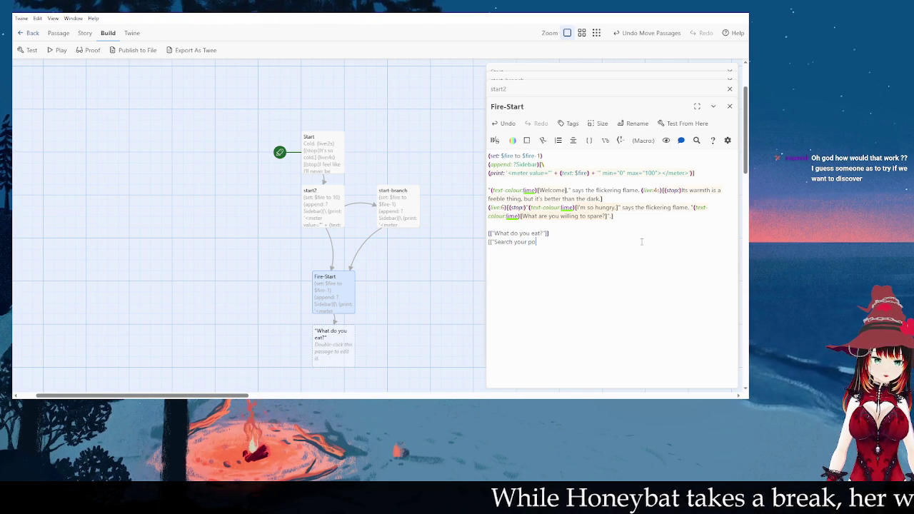
pyautogui.press('BackSpace')
pyautogui.press('BackSpace')
pyautogui.press('BackSpace')
pyautogui.write('Search your pockets')
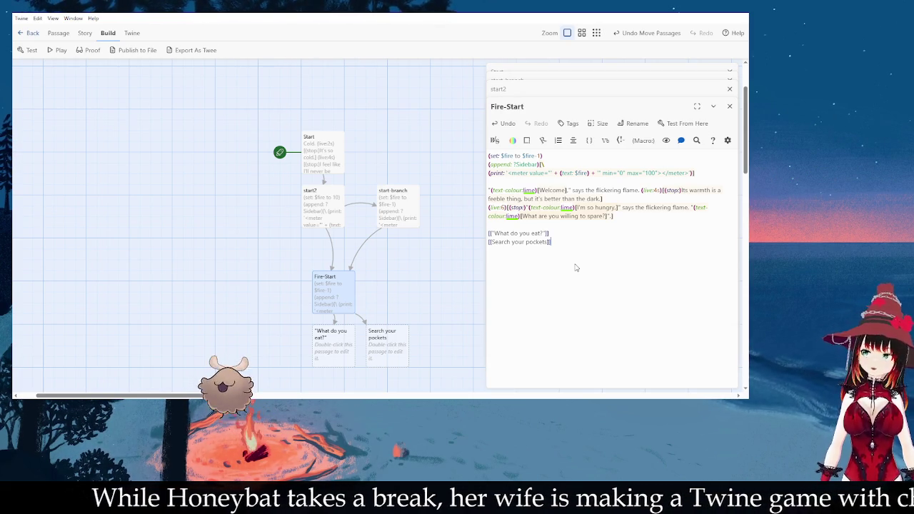
# - Put the "What do you eat?" link on a 6-second delay by pasting the live/stop prefix before it
pyautogui.click(571, 252)
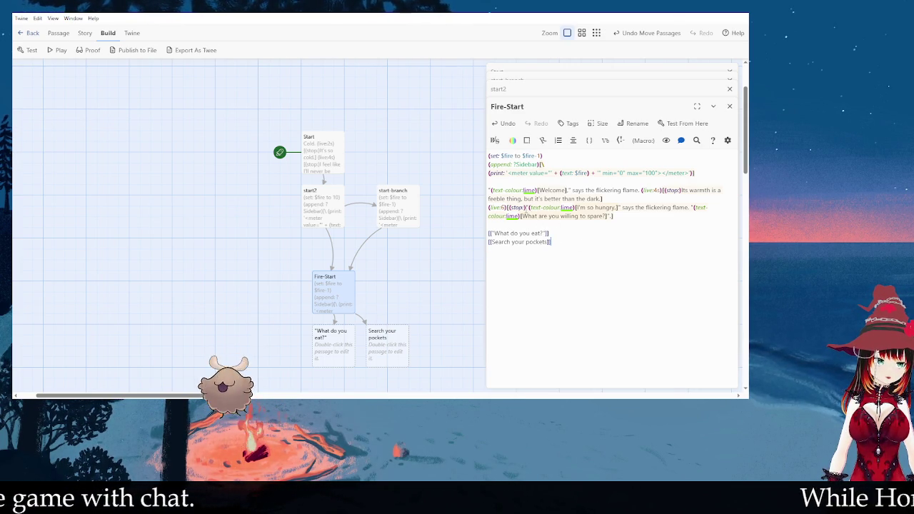
pyautogui.click(496, 208)
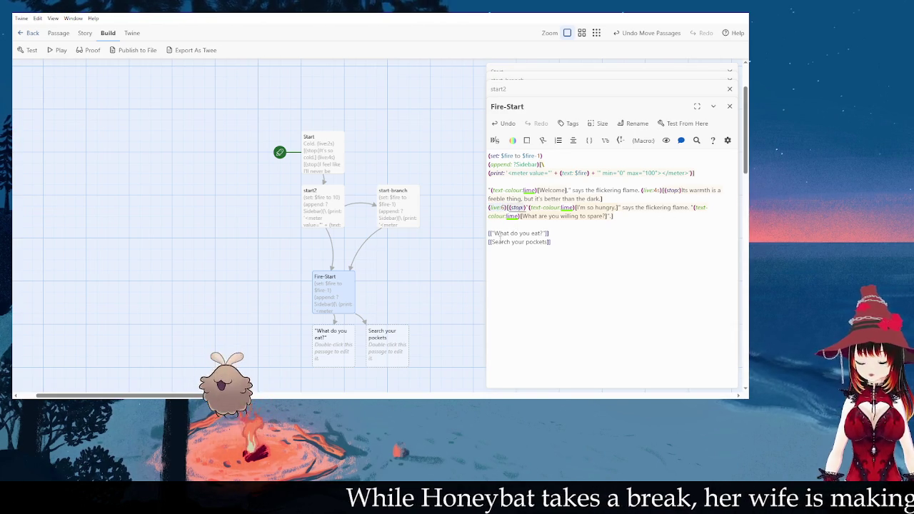
pyautogui.write('(live:6)[(stop:)')
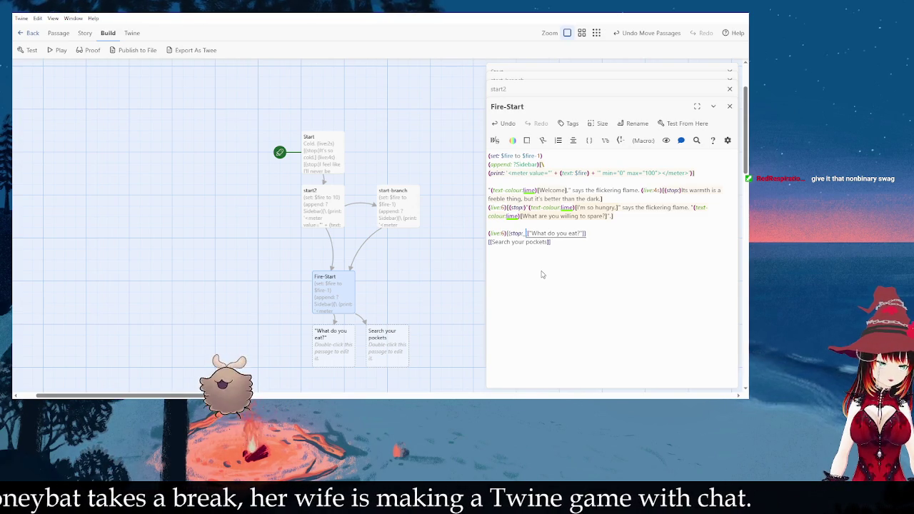
# - Close the (live:)[(stop:)…] hook around the "What do you eat?" link and set its delay to 10
pyautogui.write('[')
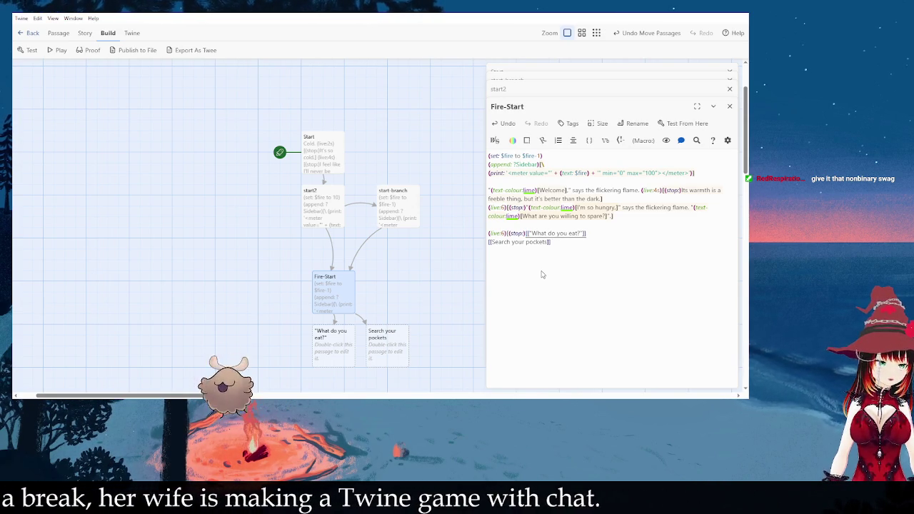
pyautogui.press('End')
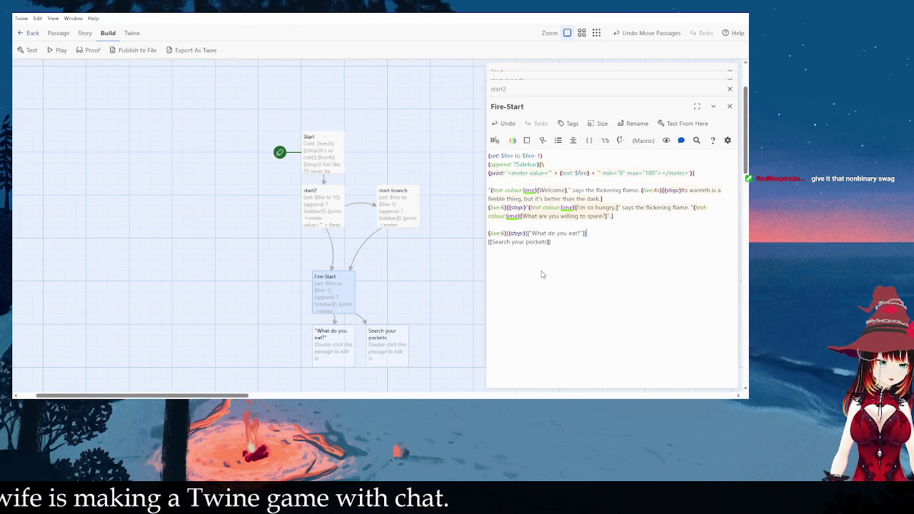
pyautogui.write(']')
pyautogui.click(557, 246)
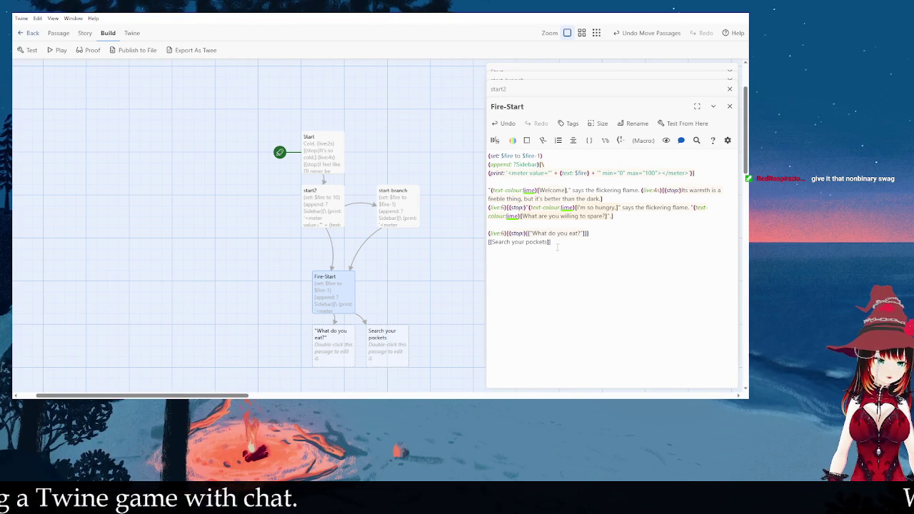
pyautogui.click(504, 234)
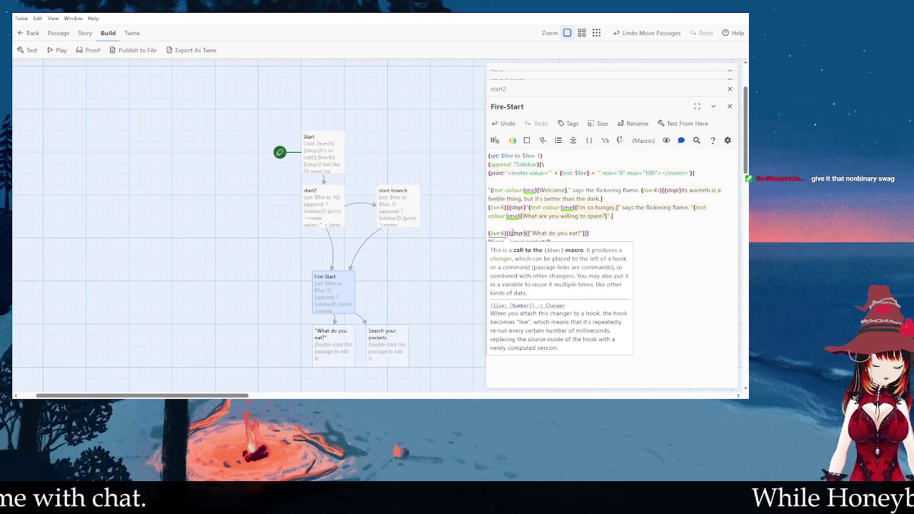
pyautogui.press('BackSpace')
pyautogui.write('6')
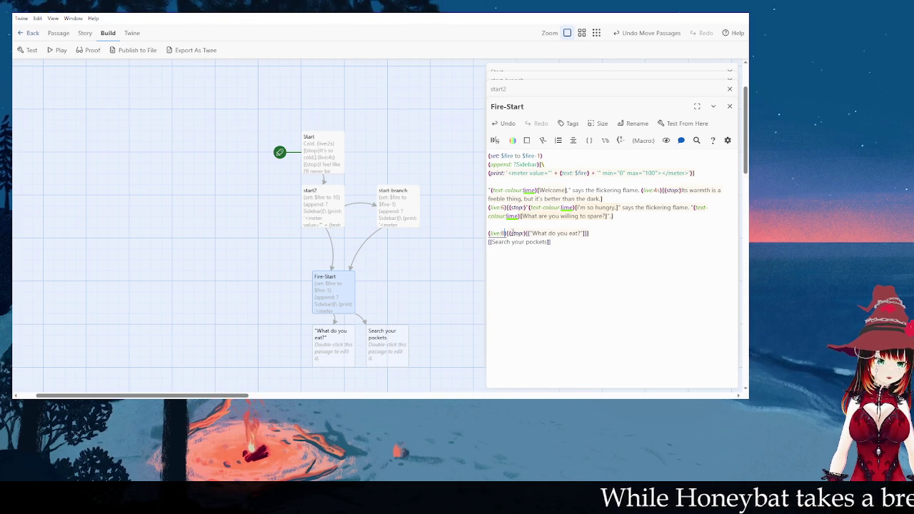
pyautogui.hotkey('ctrl', 'End')
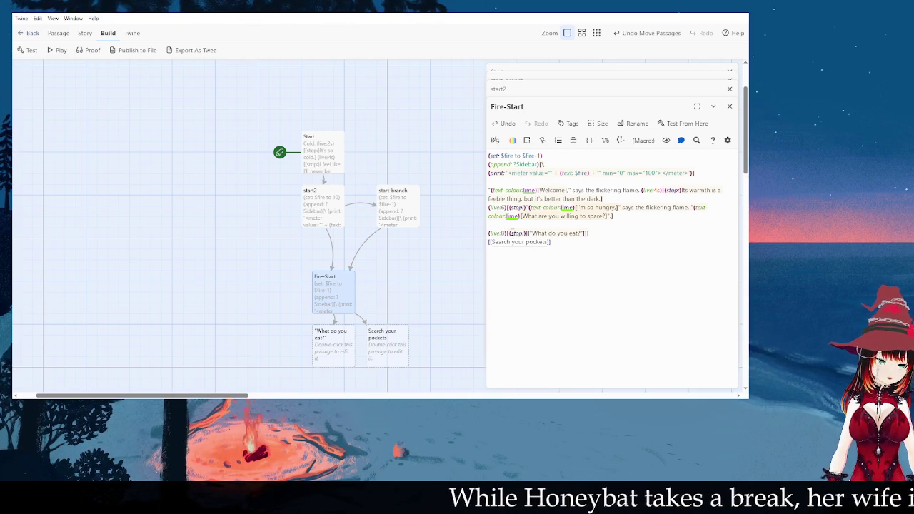
pyautogui.click(507, 233)
pyautogui.press('BackSpace')
pyautogui.write('10')
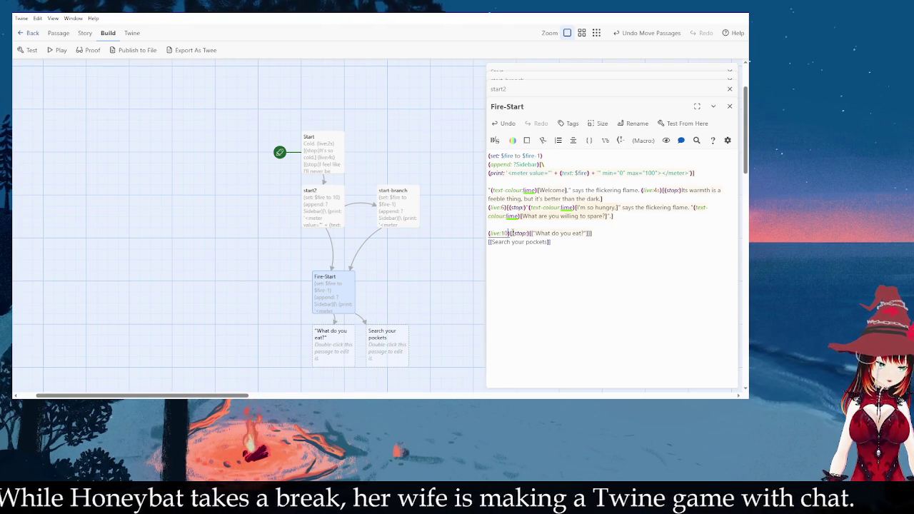
# - Replace the untimed Search your pockets link with a copy wrapped in (live:8)[(stop:)…]
pyautogui.click(489, 234)
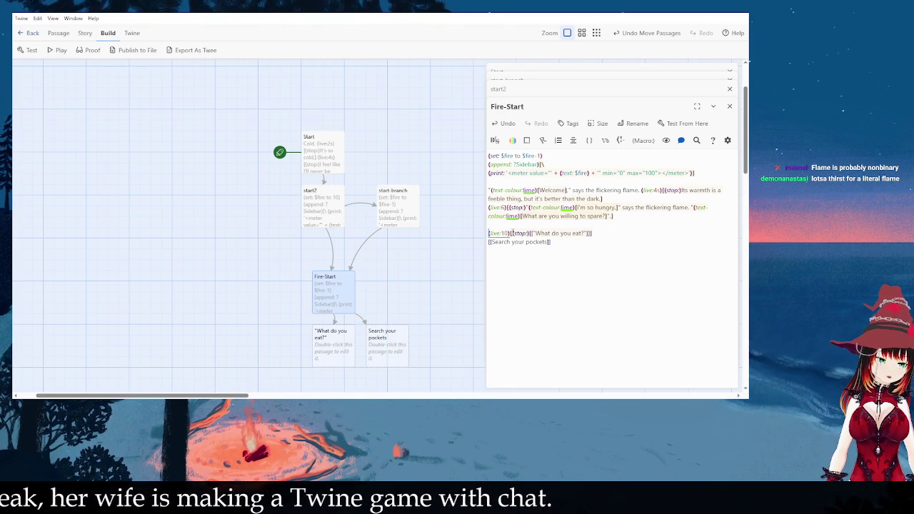
pyautogui.write('(live:10)[(stop:)[["What do you eat?"]]]')
pyautogui.doubleClick(504, 242)
pyautogui.write('8')
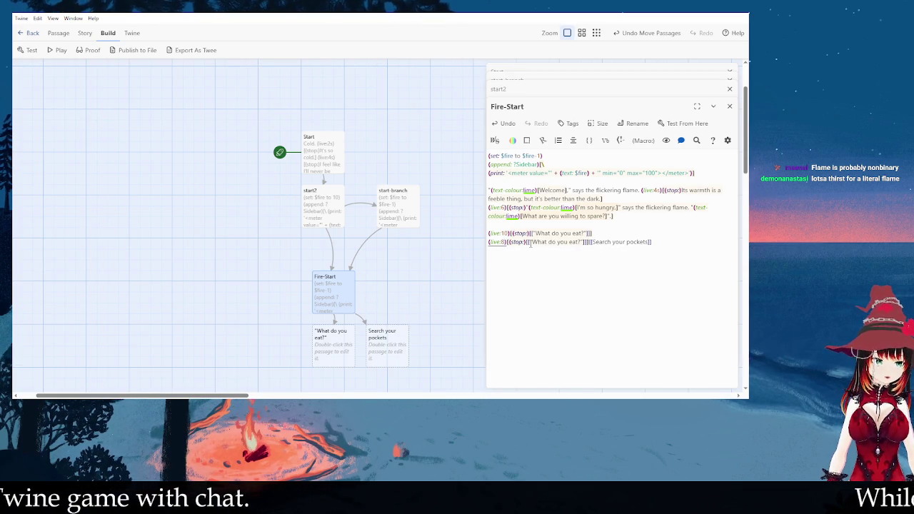
pyautogui.press('End')
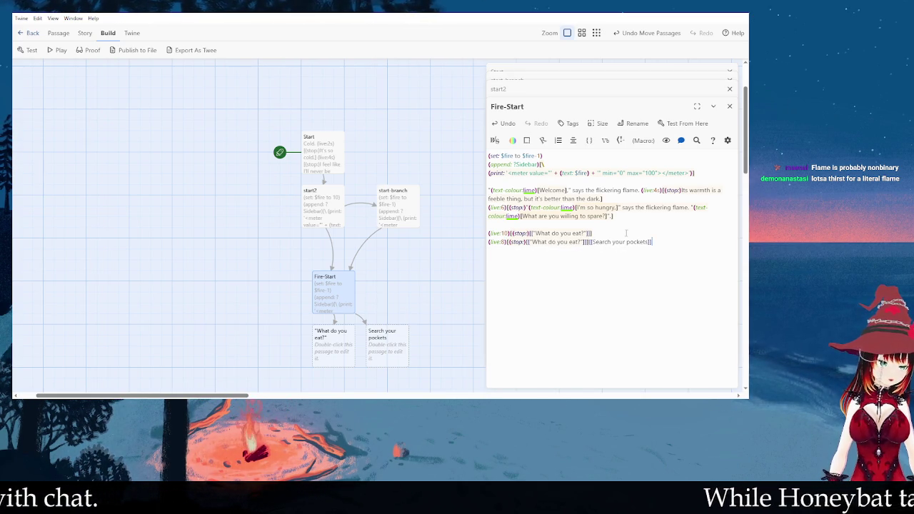
pyautogui.click(593, 240)
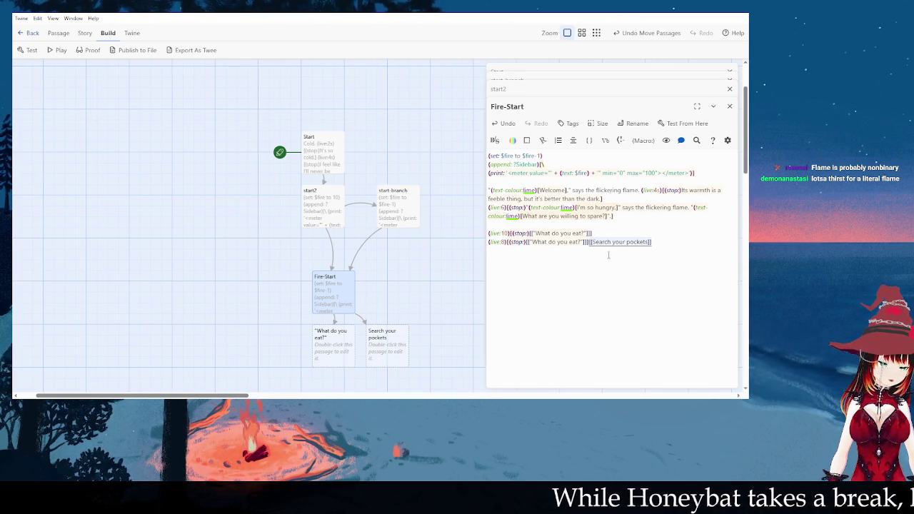
pyautogui.press('BackSpace')
pyautogui.click(541, 243)
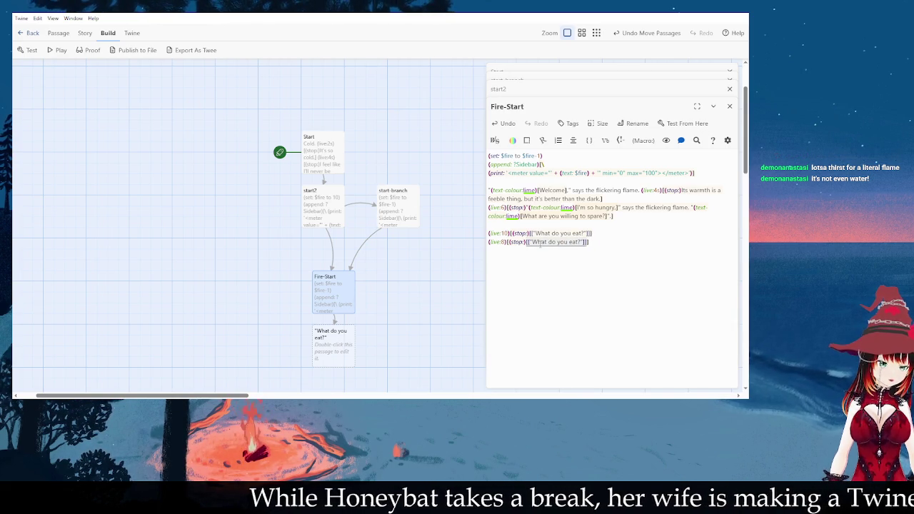
pyautogui.press('BackSpace')
pyautogui.write('Sear')
pyautogui.write('ch your pockets]]]')
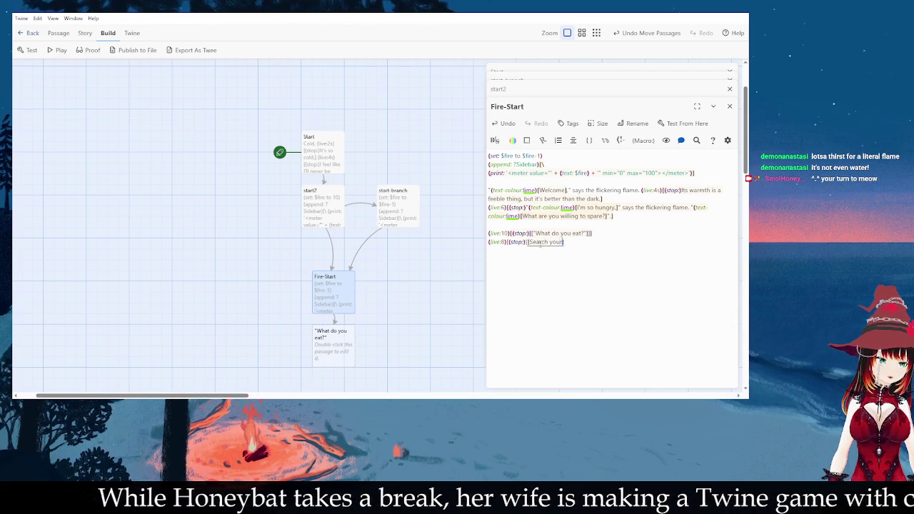
pyautogui.press('Return')
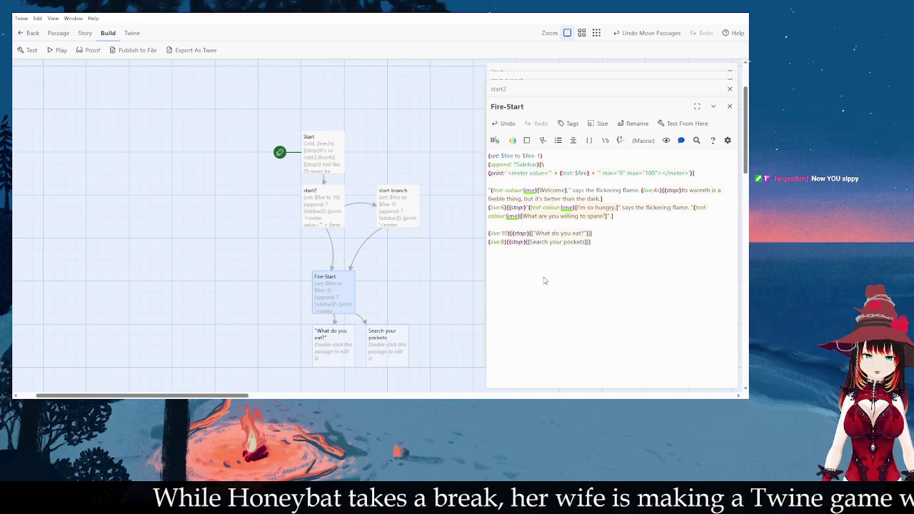
pyautogui.click(112, 86)
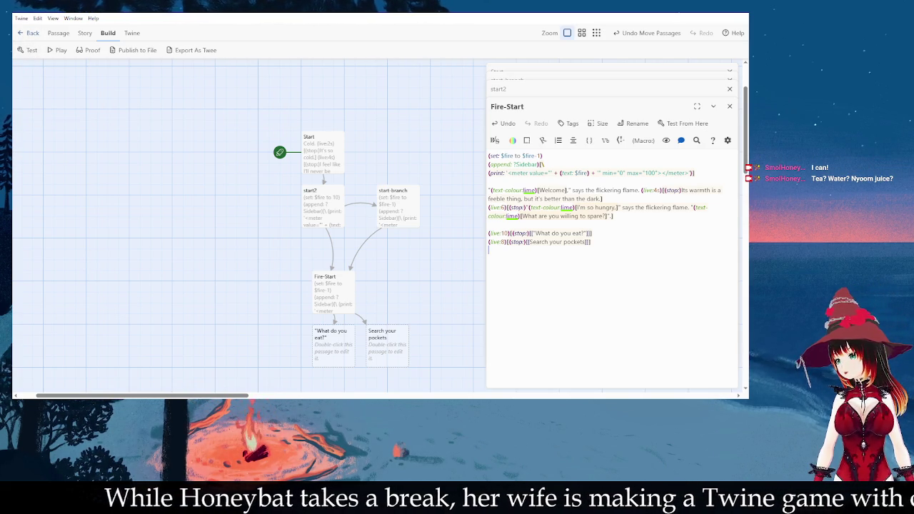
# - Test-play the story and follow Keep walking into start2, showing "A light in the dark."
pyautogui.click(28, 50)
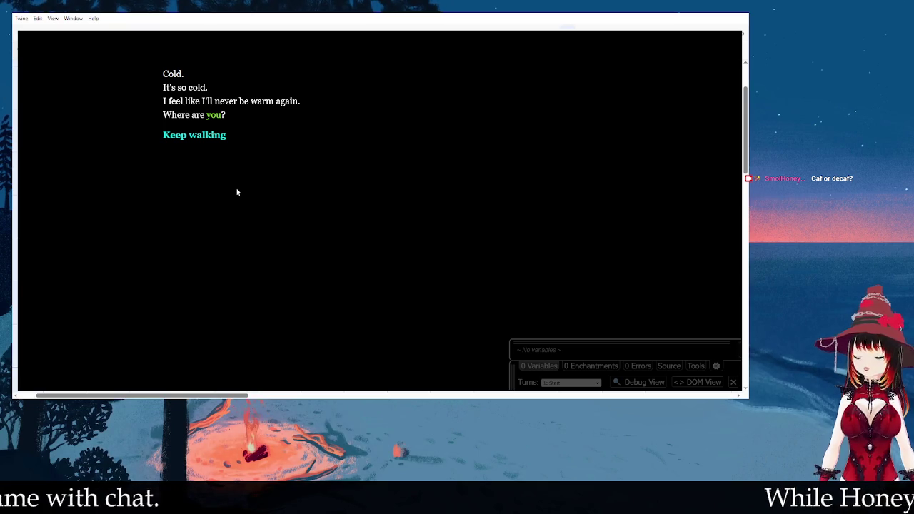
pyautogui.click(205, 137)
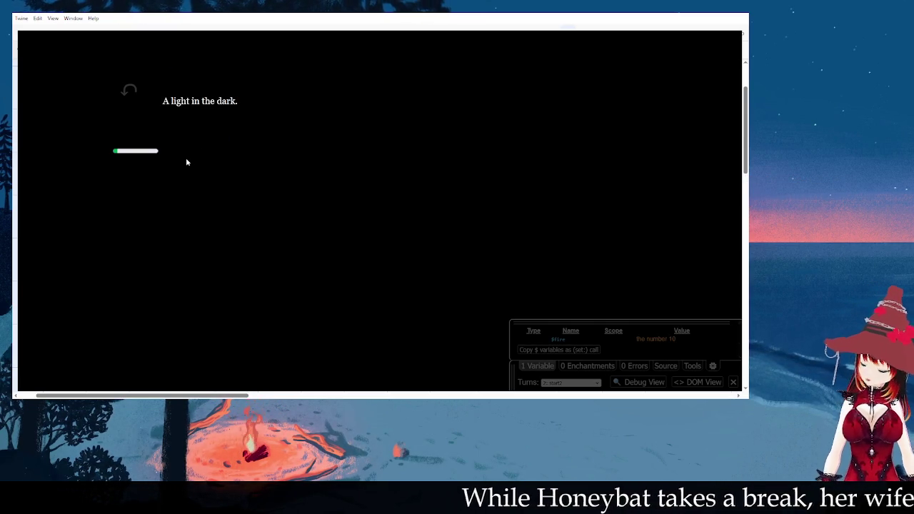
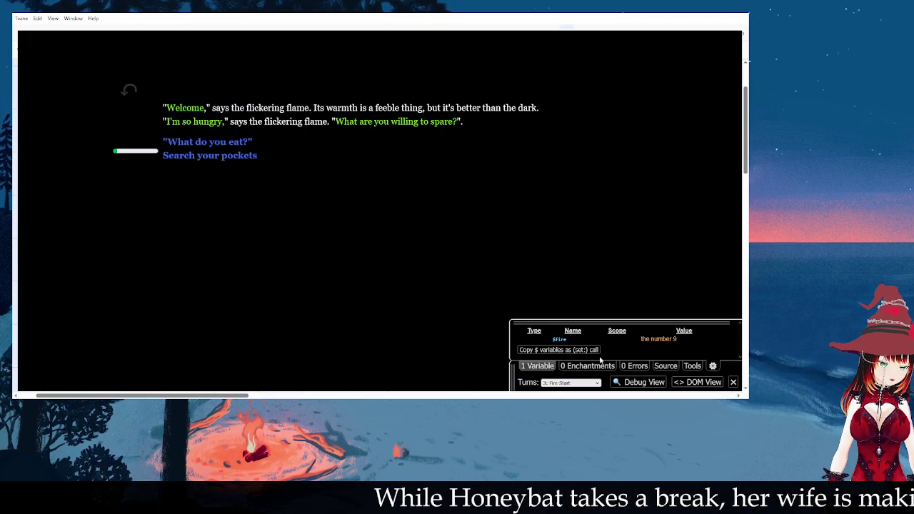
# - Step back in the test run to replay the flame's welcome passage, then close the test
pyautogui.click(545, 366)
pyautogui.click(545, 367)
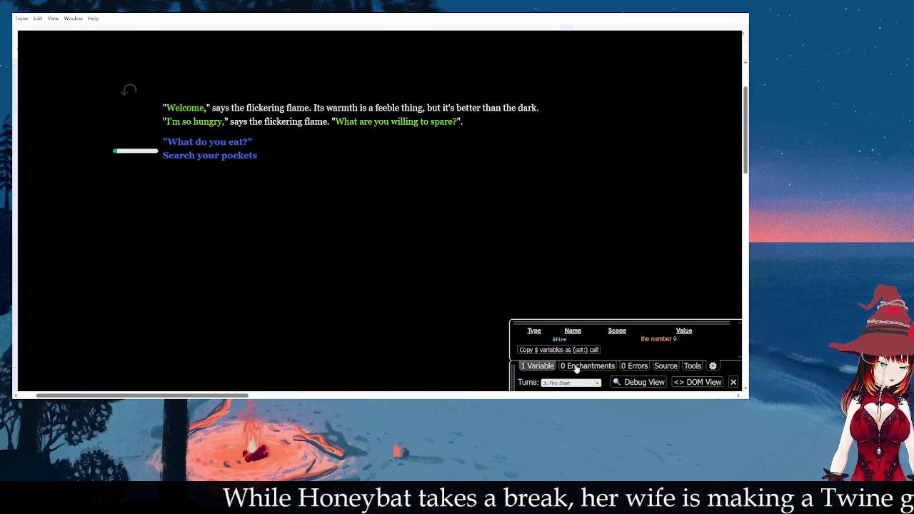
pyautogui.click(190, 109)
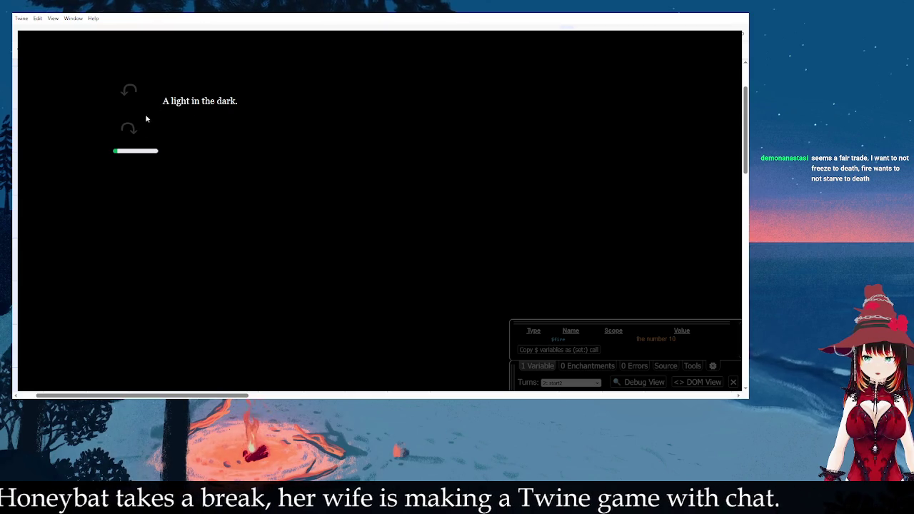
pyautogui.click(135, 133)
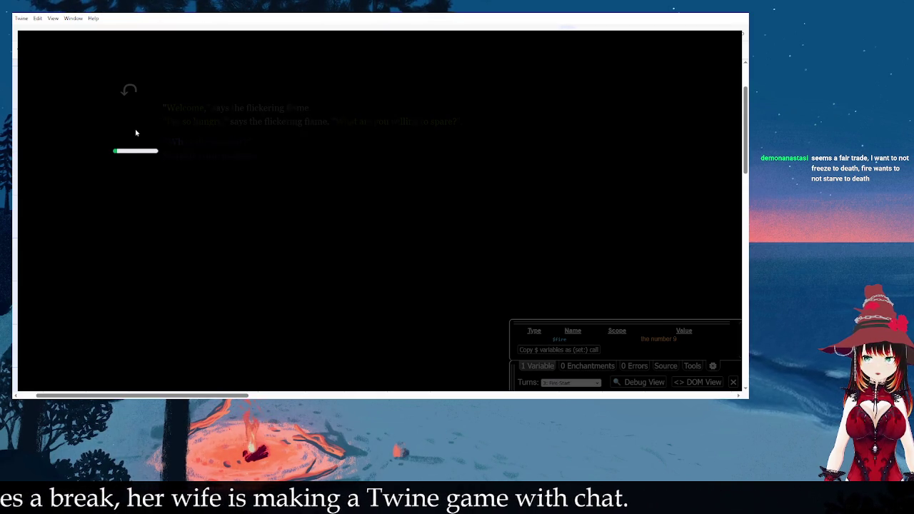
pyautogui.click(207, 150)
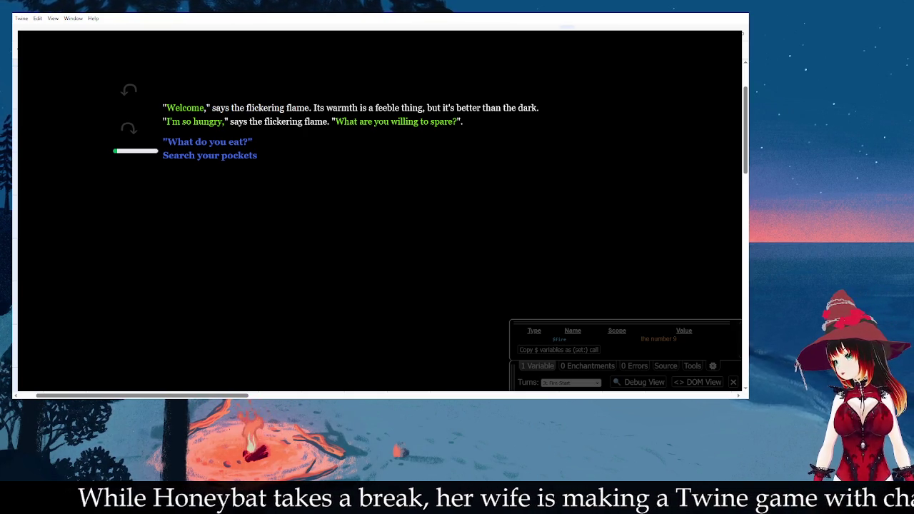
pyautogui.hotkey('alt', 'F4')
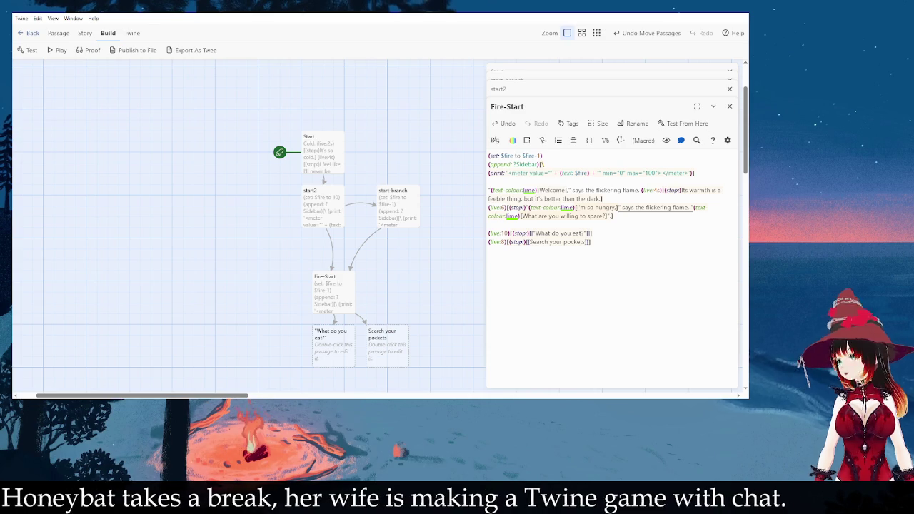
# - Add the missing closing quote after 'flame.' in the Fire-Start passage
pyautogui.click(644, 247)
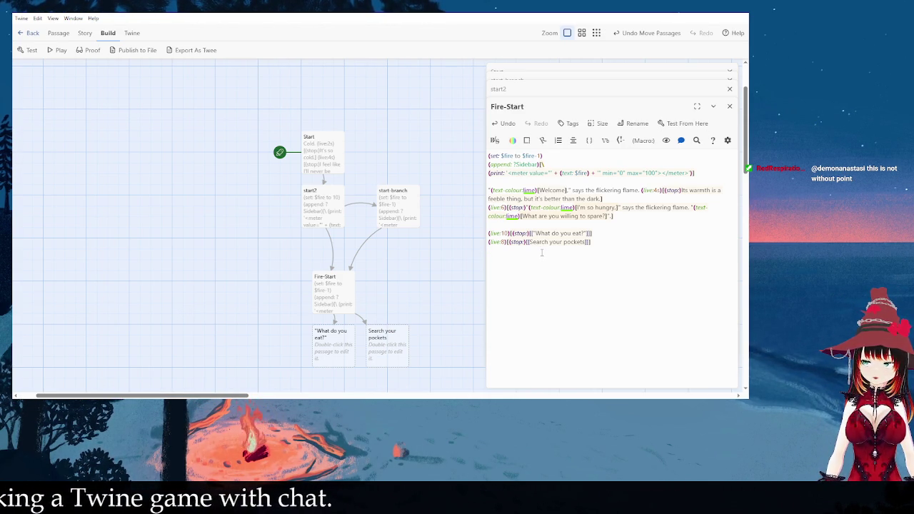
pyautogui.click(611, 227)
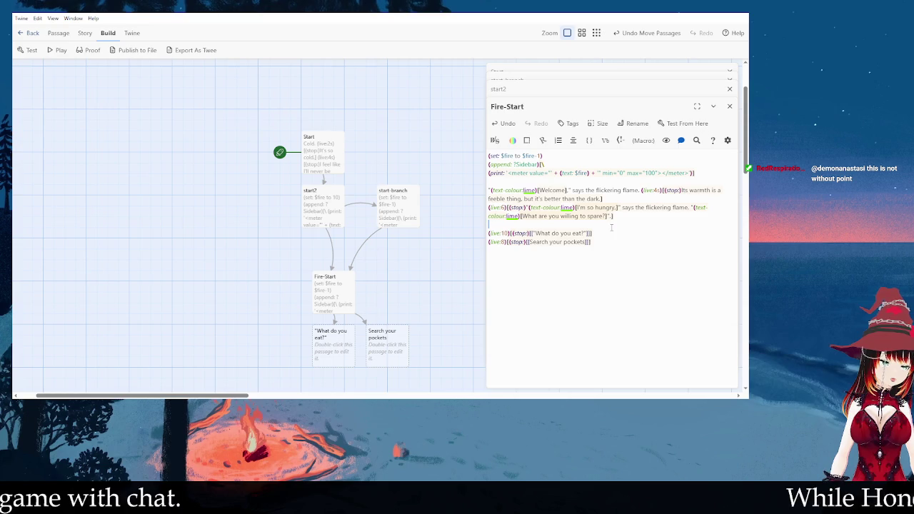
pyautogui.click(657, 207)
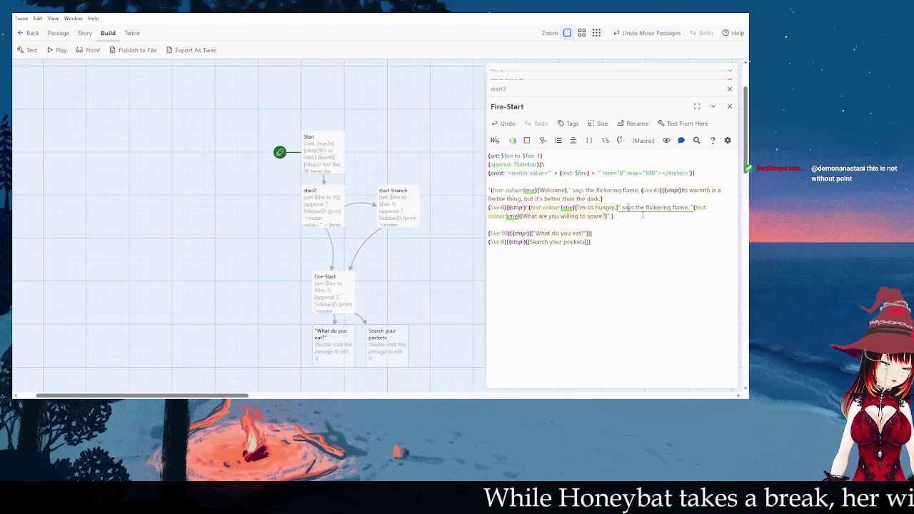
pyautogui.click(675, 207)
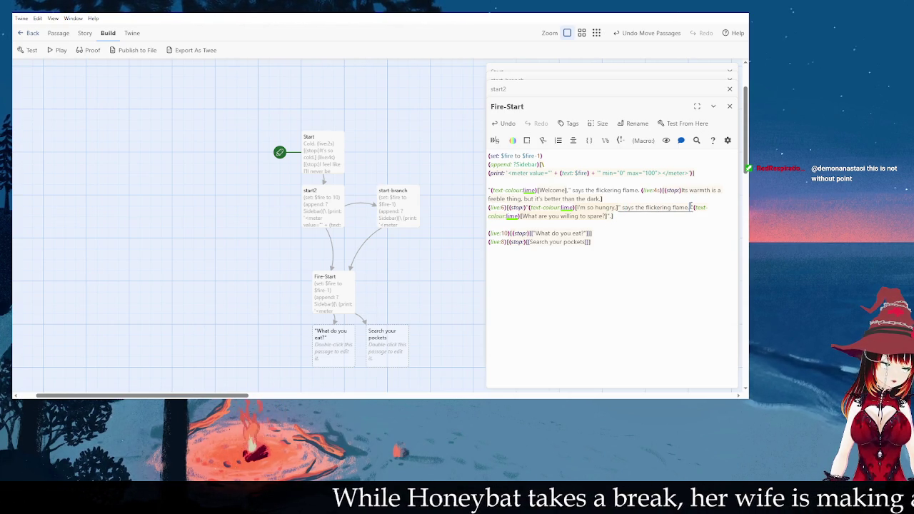
pyautogui.write('"')
pyautogui.click(680, 224)
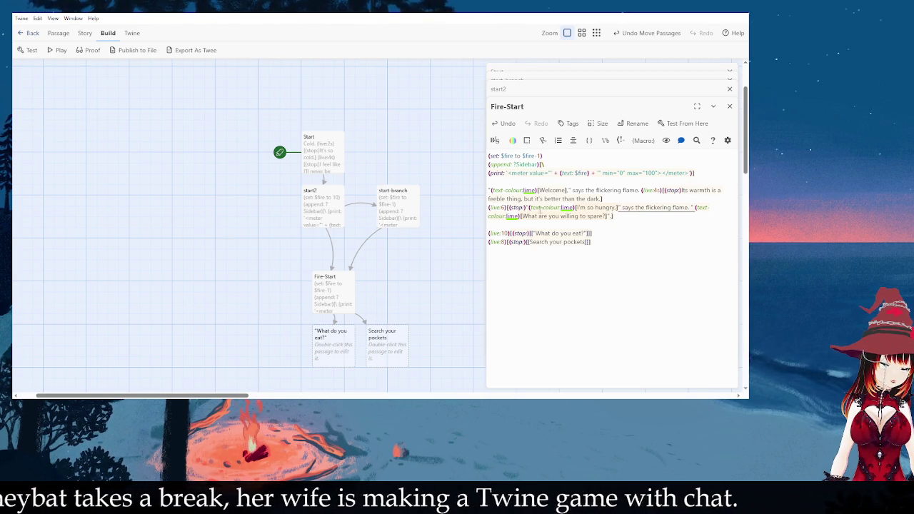
# - Insert a blank line after the welcome line and change 'hungry.' to 'hungry,'
pyautogui.click(629, 200)
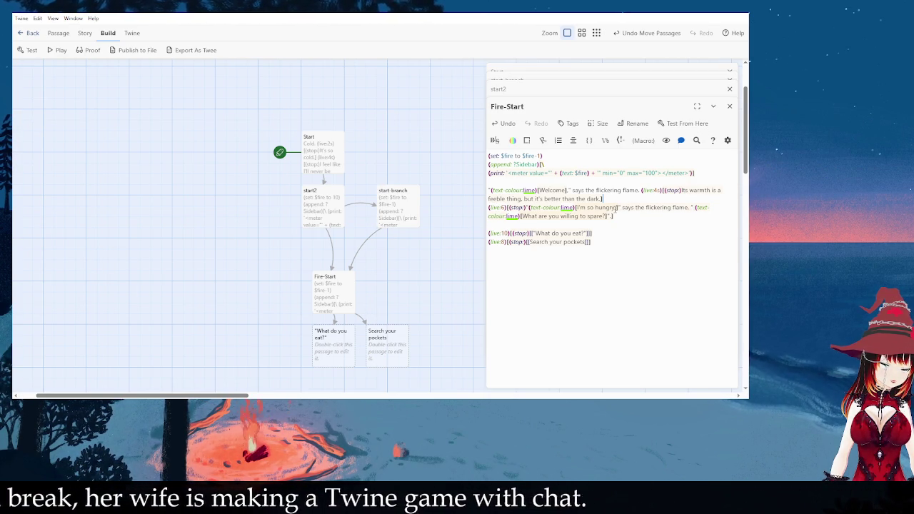
pyautogui.press('Return')
pyautogui.write('aa')
pyautogui.press('BackSpace')
pyautogui.press('BackSpace')
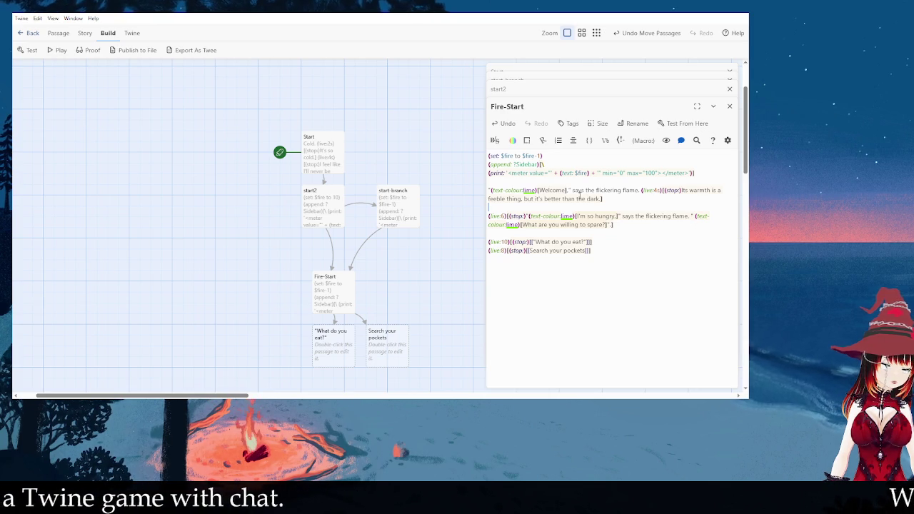
pyautogui.click(619, 216)
pyautogui.press('BackSpace')
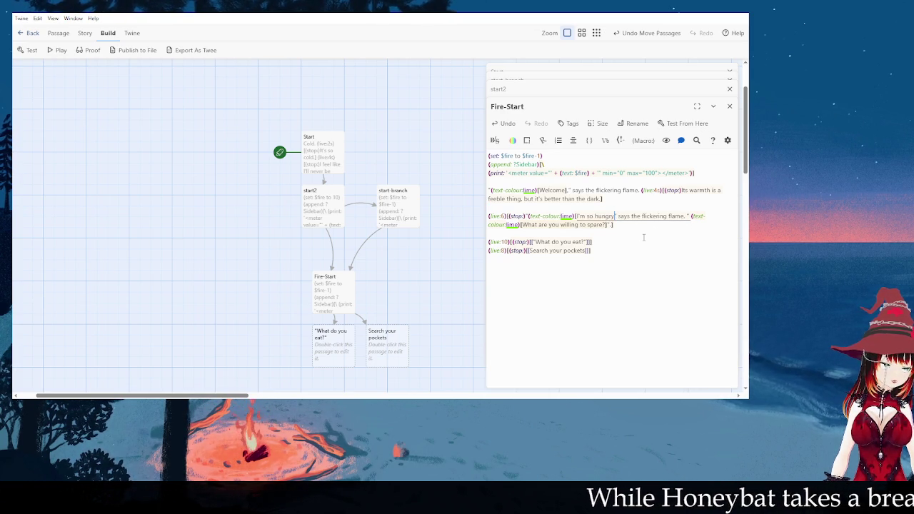
pyautogui.write(',')
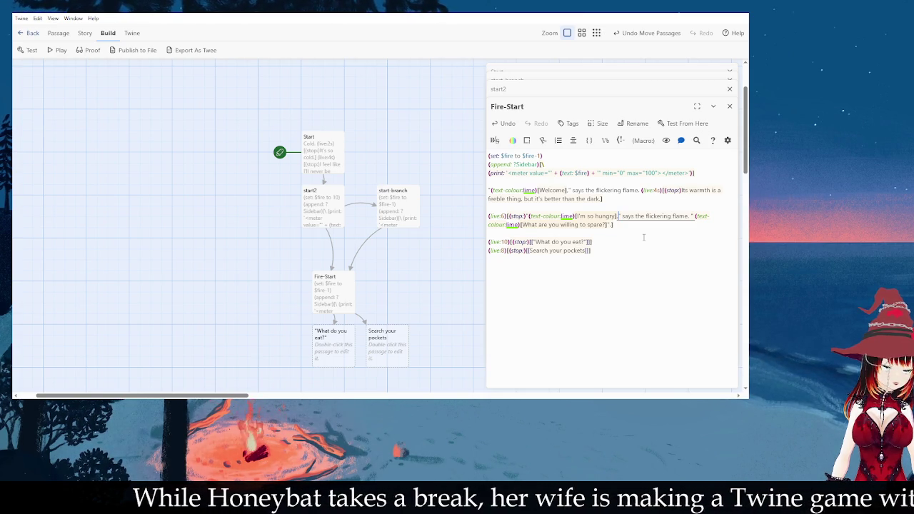
pyautogui.write(']')
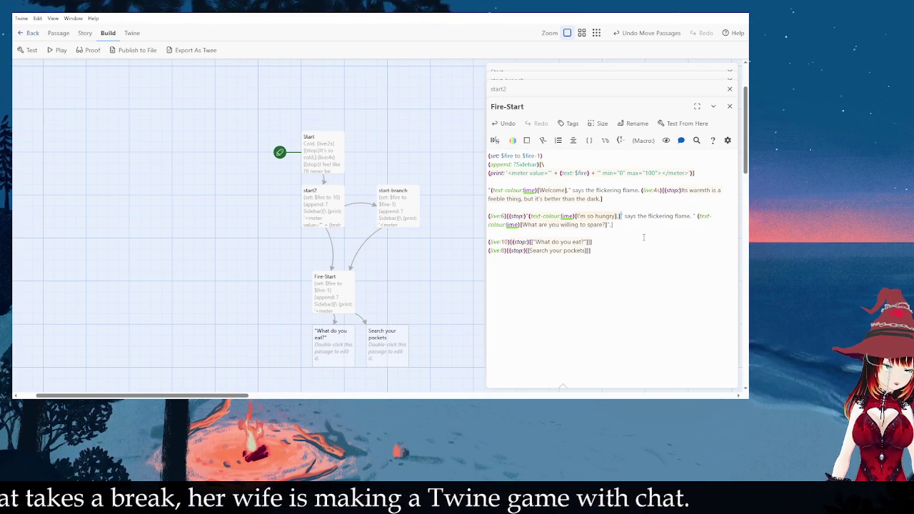
# - Check the lime I'm so hungry hook, then test-play the story from Fire-Start
pyautogui.click(656, 230)
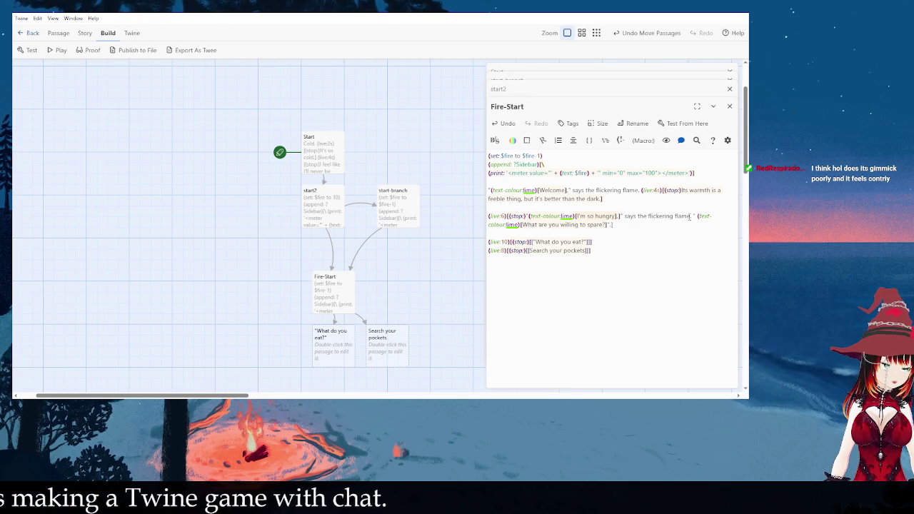
pyautogui.click(620, 217)
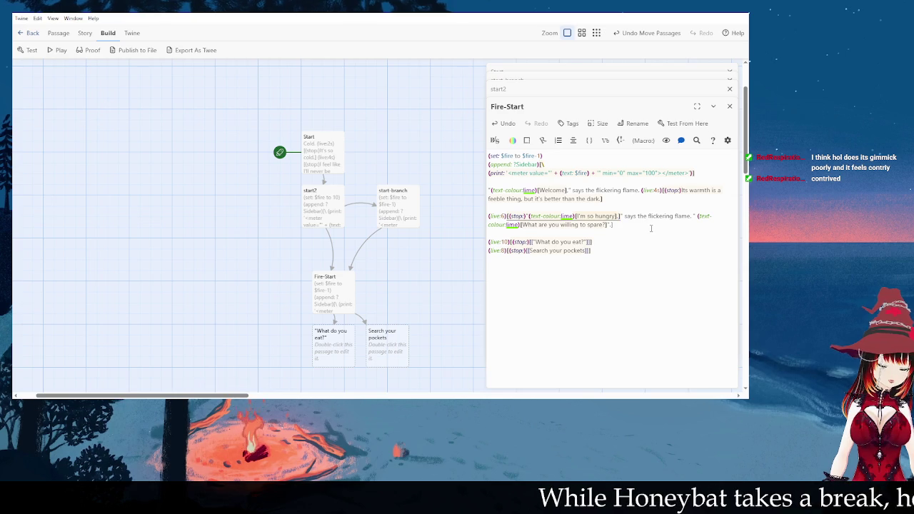
pyautogui.click(622, 292)
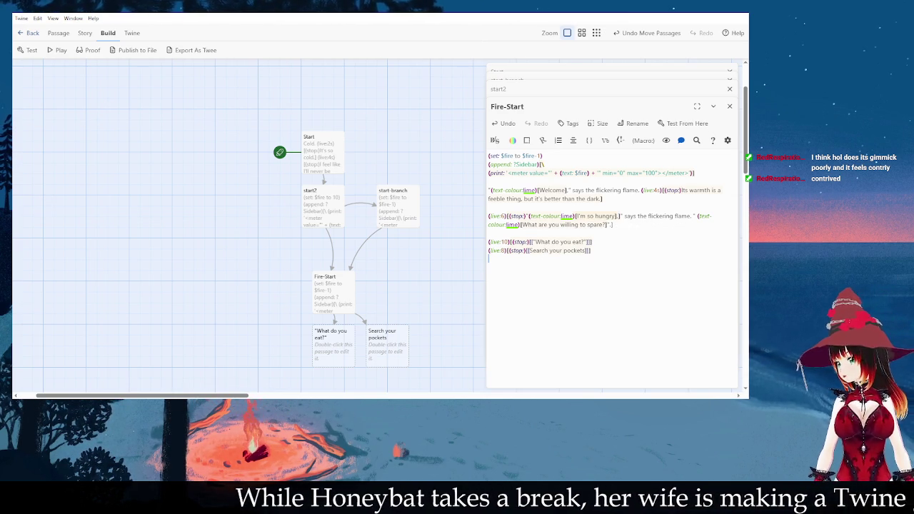
pyautogui.click(683, 122)
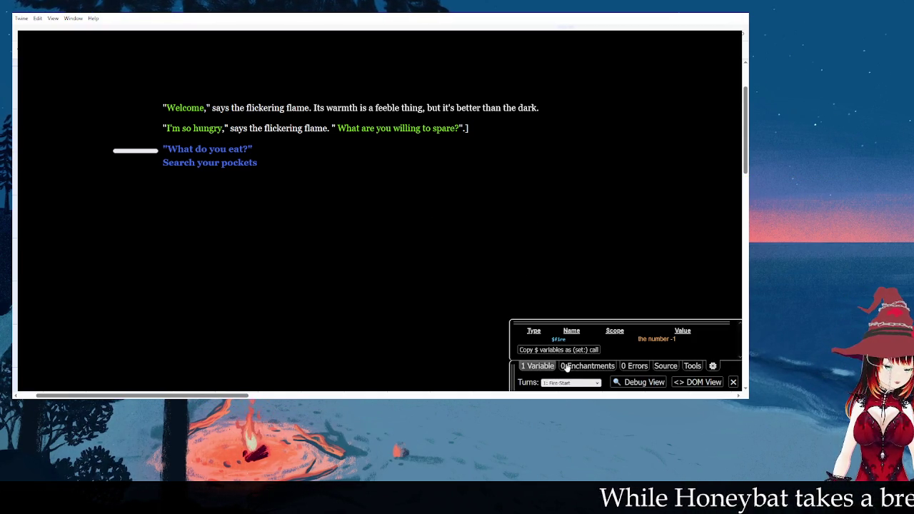
# - Open the debug panel's Tools tab and pick the 'What do you eat?' choice in the test run
pyautogui.click(692, 367)
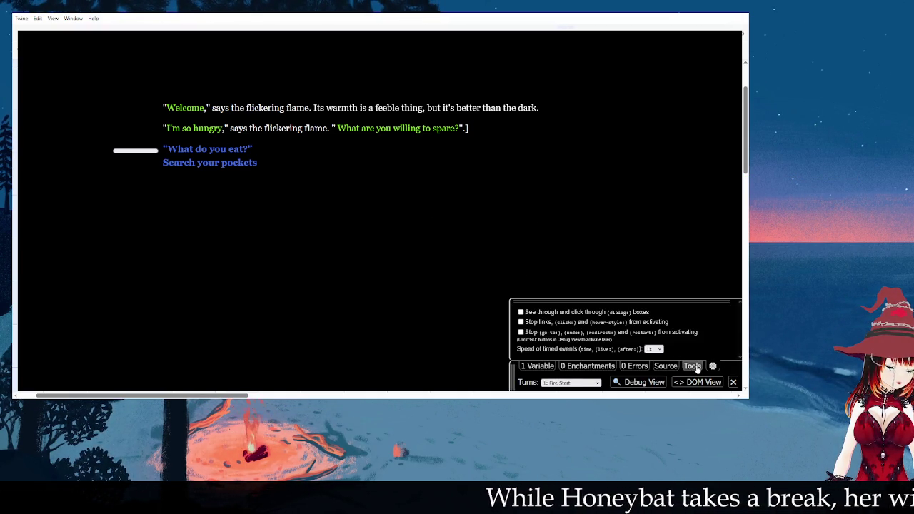
pyautogui.doubleClick(532, 313)
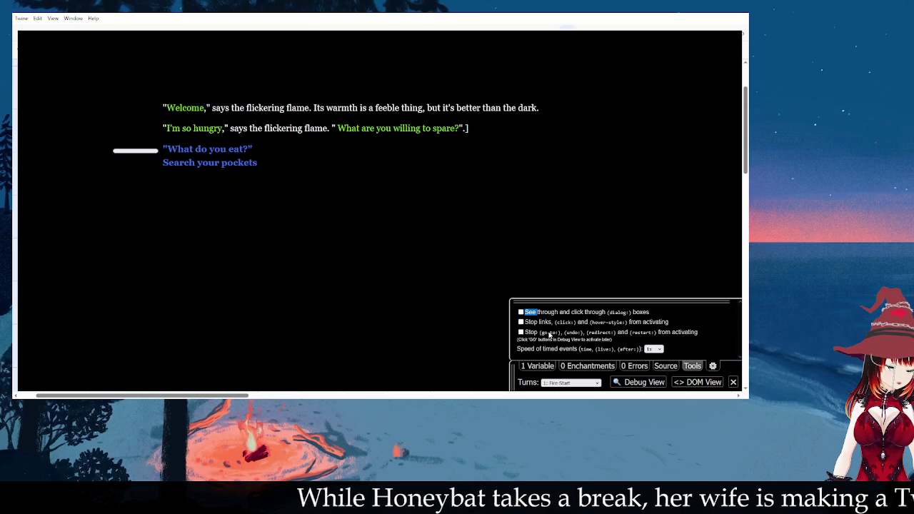
pyautogui.click(568, 236)
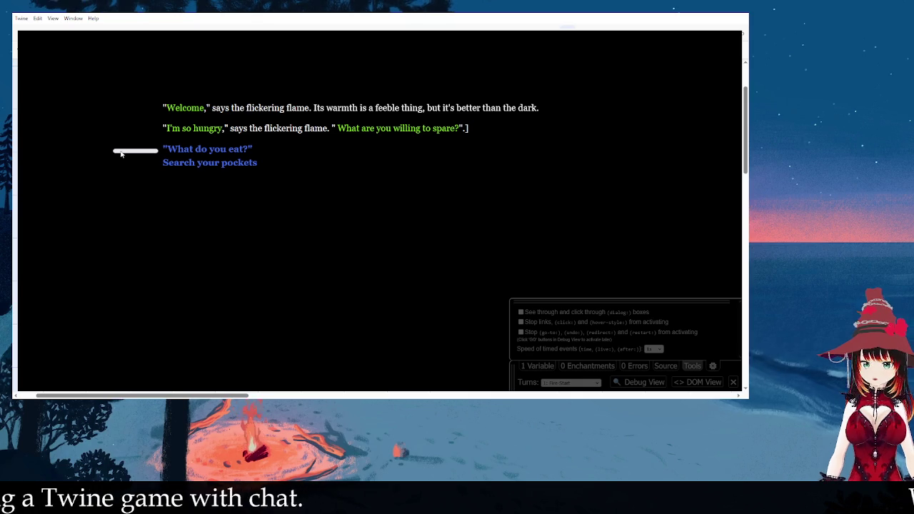
pyautogui.click(166, 151)
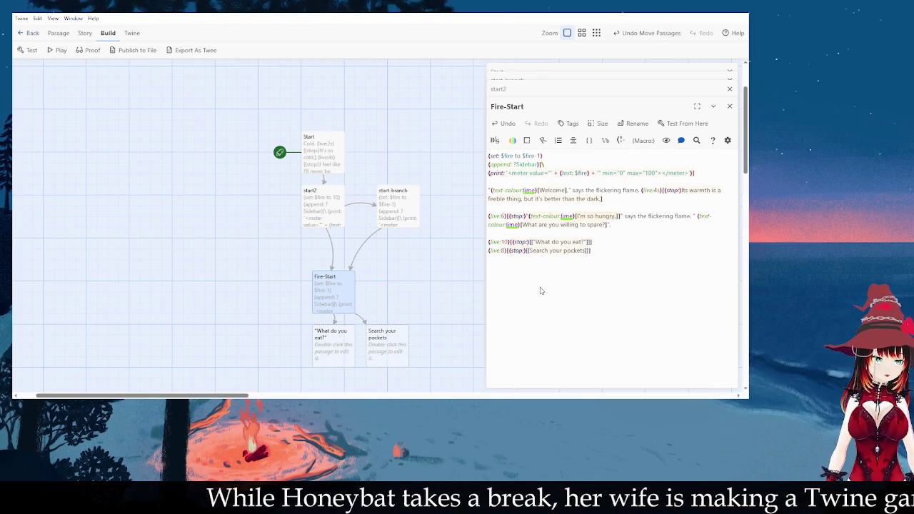
# - Reposition the 'What do you eat?' passage on the story map and open it for editing
pyautogui.click(636, 262)
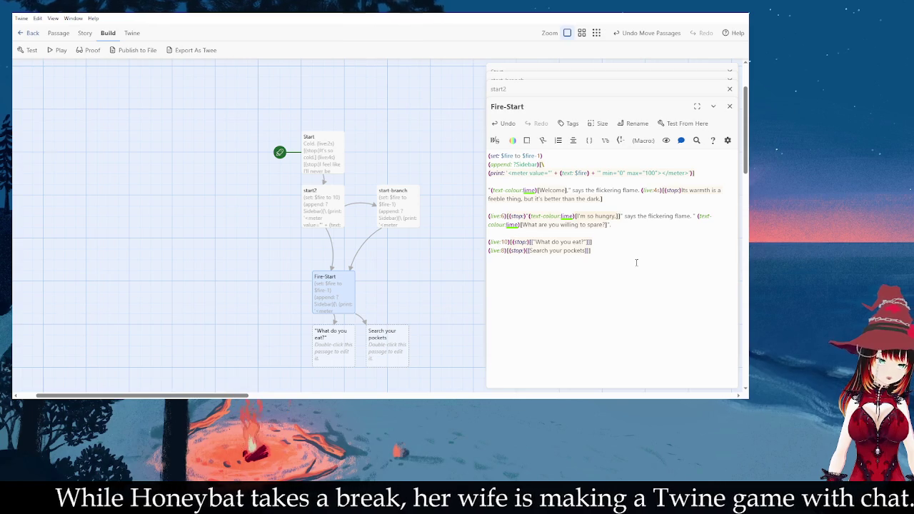
pyautogui.moveTo(344, 347); pyautogui.dragTo(290, 337)
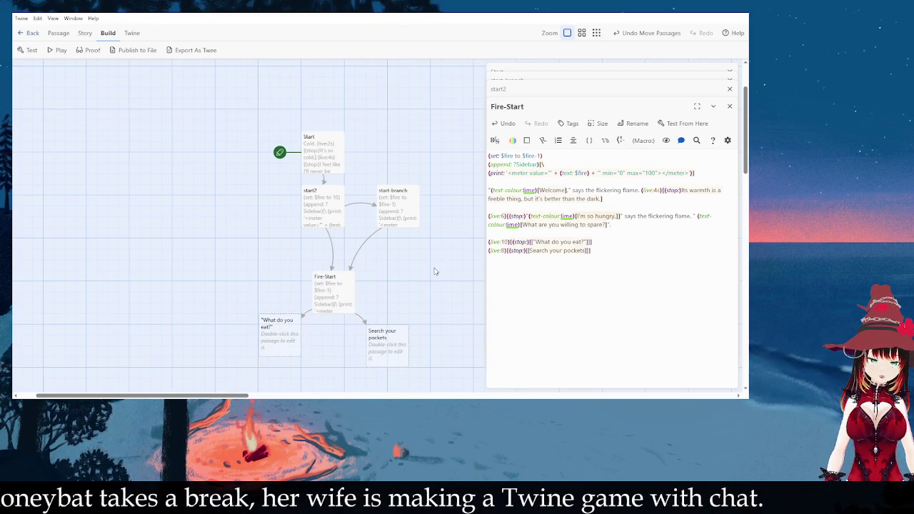
pyautogui.scroll(-2, 428, 243)
pyautogui.scroll(-2, 429, 250)
pyautogui.click(297, 250)
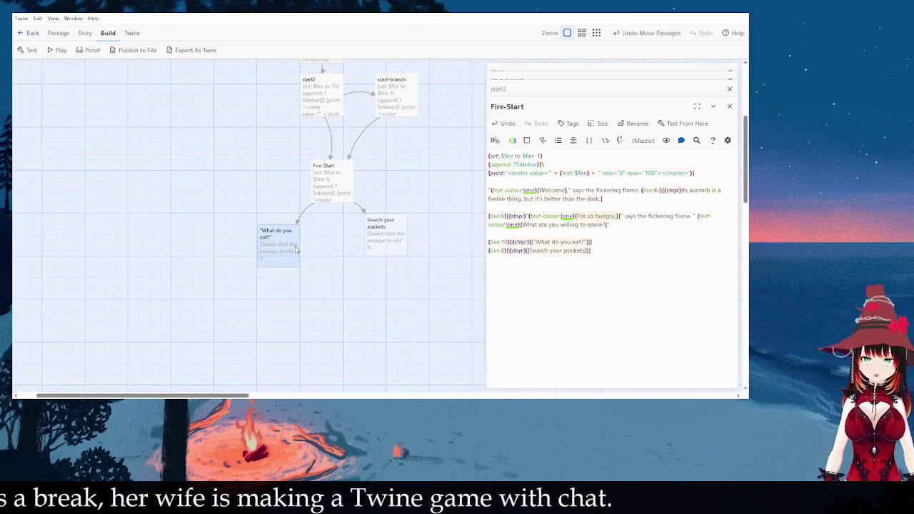
pyautogui.scroll(-1, 286, 275)
pyautogui.click(275, 297)
pyautogui.moveTo(287, 247); pyautogui.dragTo(288, 237)
pyautogui.doubleClick(298, 222)
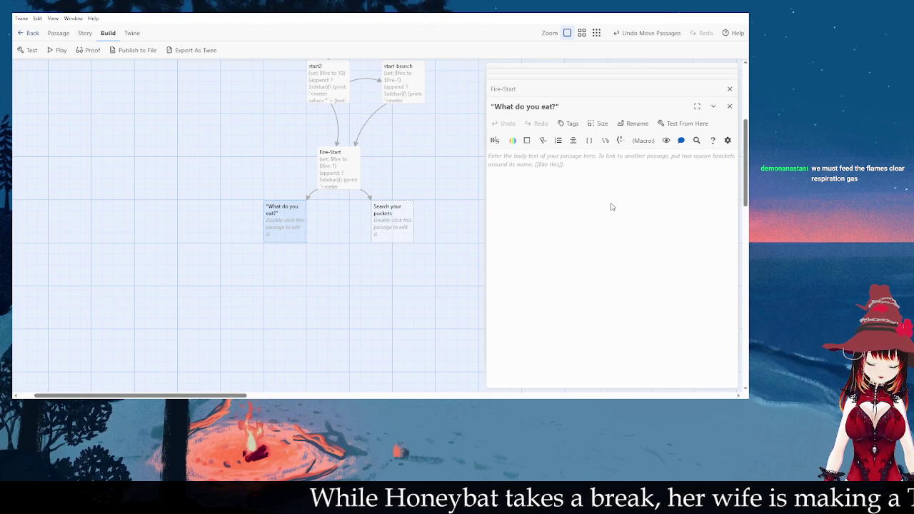
# - Write '"Only what you have no use for," the flame said.' followed by 'Memories, objects of sentiment'
pyautogui.write('O')
pyautogui.press('BackSpace')
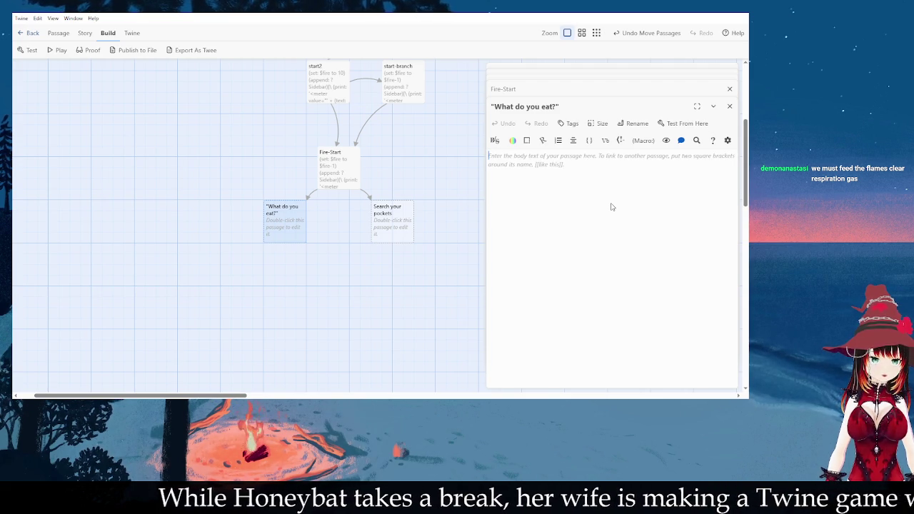
pyautogui.write('"Only what you have n')
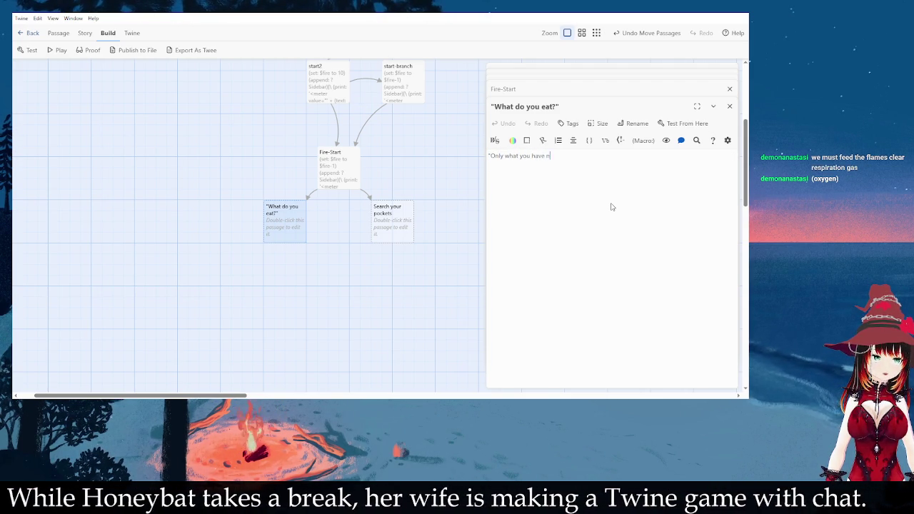
pyautogui.write('o use for')
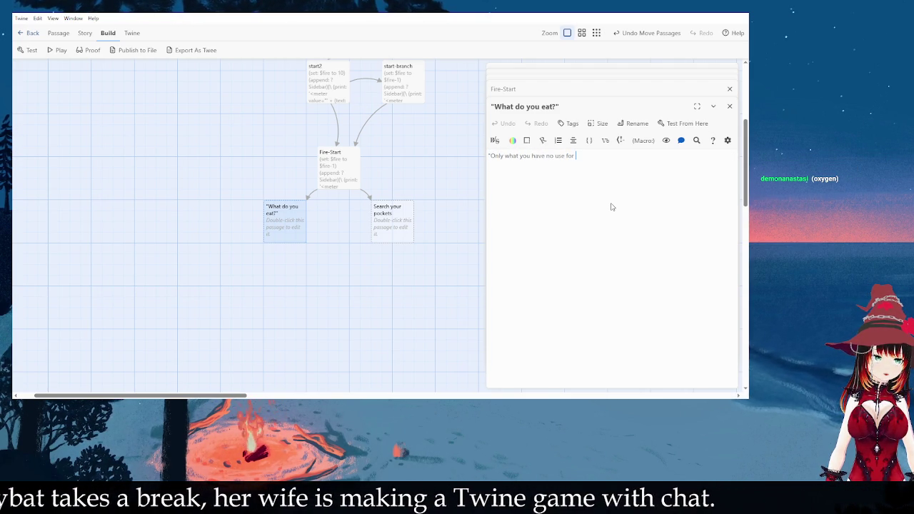
pyautogui.write('," i')
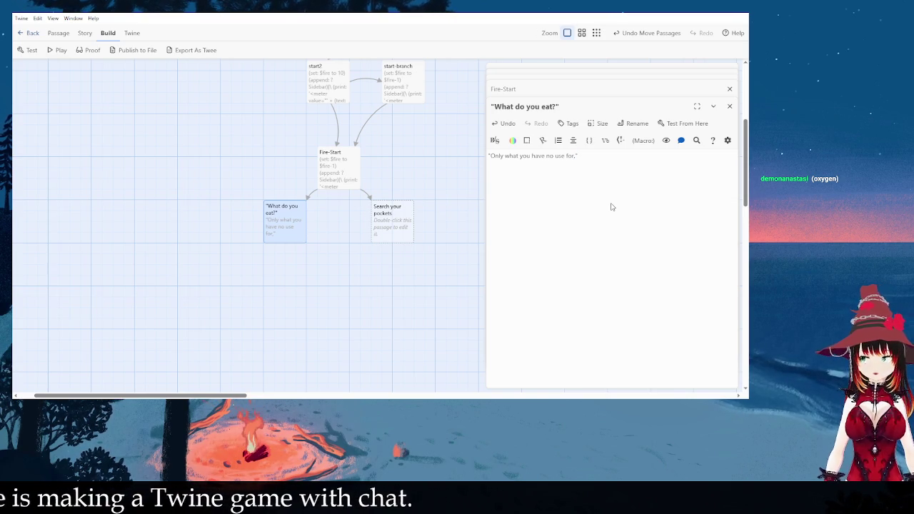
pyautogui.write('t says.')
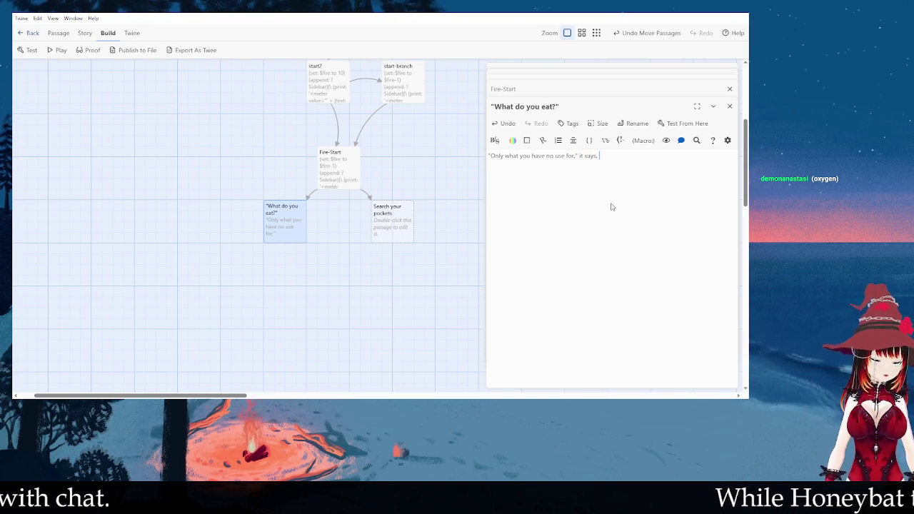
pyautogui.press('BackSpace')
pyautogui.press('BackSpace')
pyautogui.press('BackSpace')
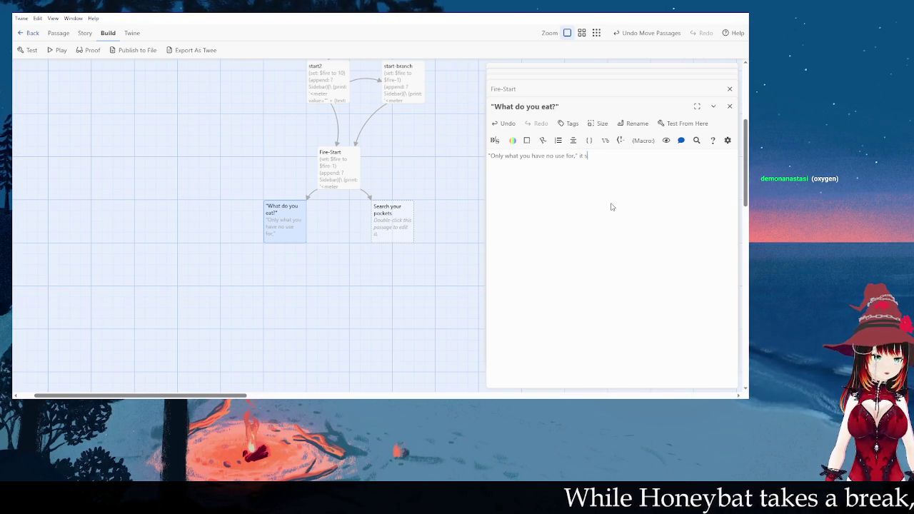
pyautogui.write('y')
pyautogui.write('ou said.')
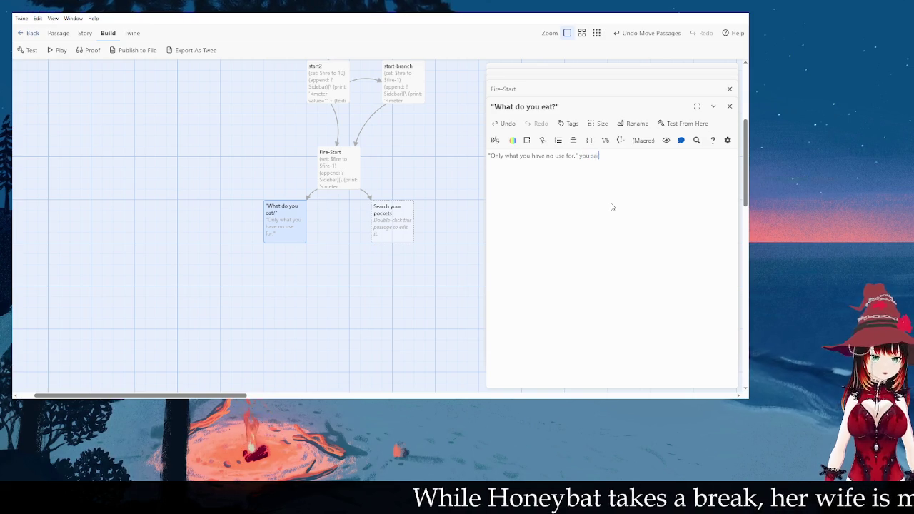
pyautogui.press('BackSpace')
pyautogui.press('BackSpace')
pyautogui.press('BackSpace')
pyautogui.write('the flame said.')
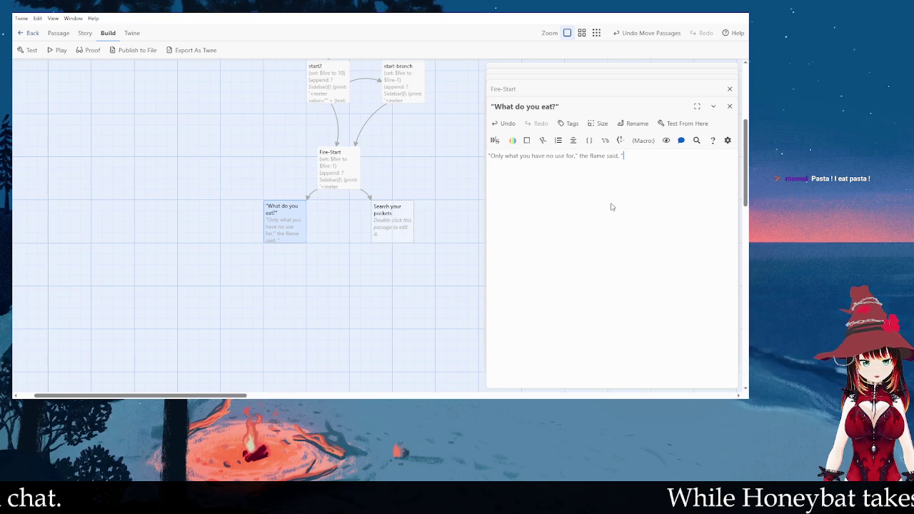
pyautogui.write('Memories, ')
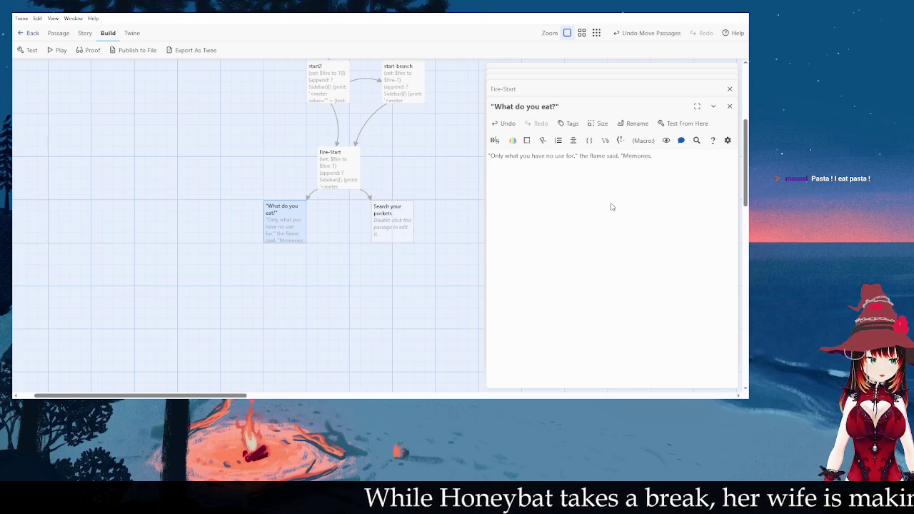
pyautogui.write('objec')
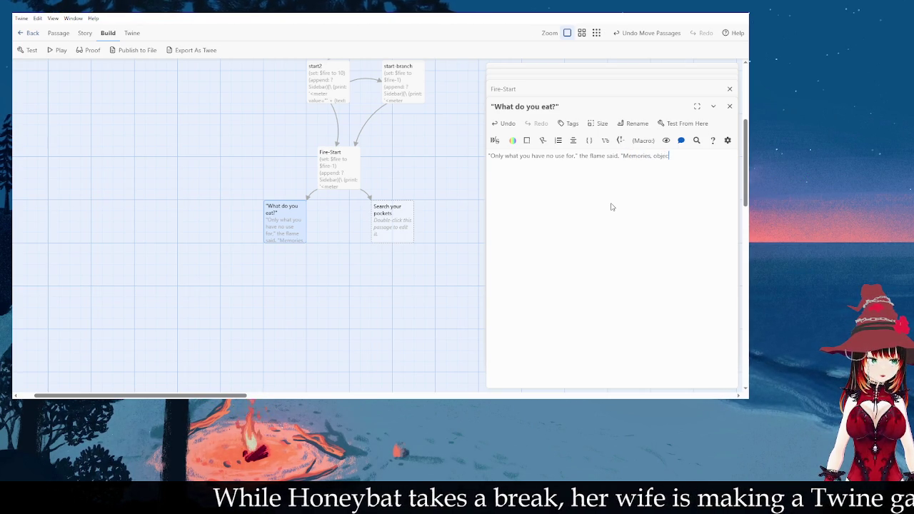
pyautogui.write('ts of sentiment')
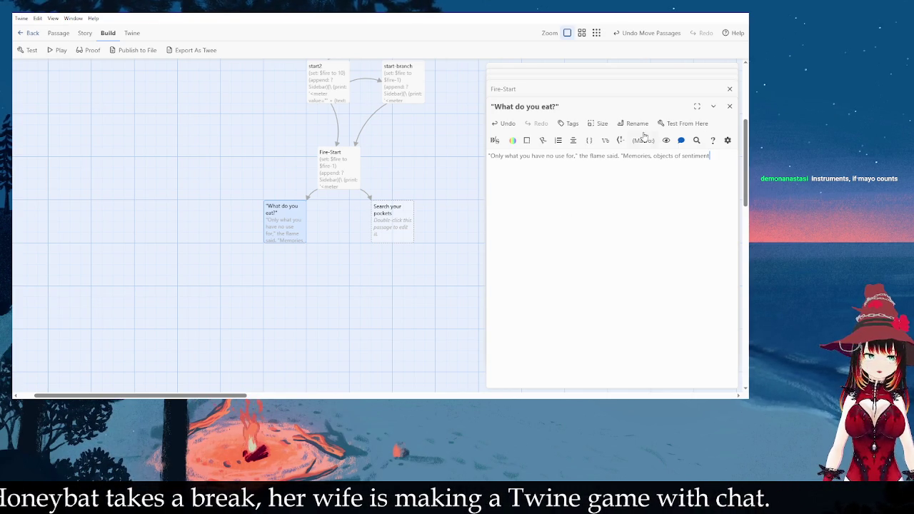
pyautogui.scroll(2, 608, 90)
pyautogui.click(599, 106)
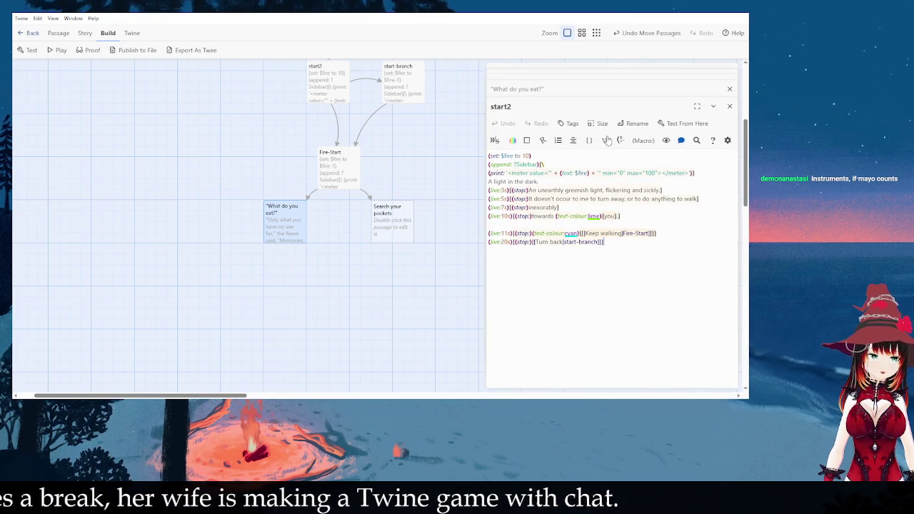
# - Add 's' to the 6, 10 and 8 (live:) timers in Fire-Start, matching the 4s timer
pyautogui.doubleClick(356, 180)
pyautogui.click(650, 190)
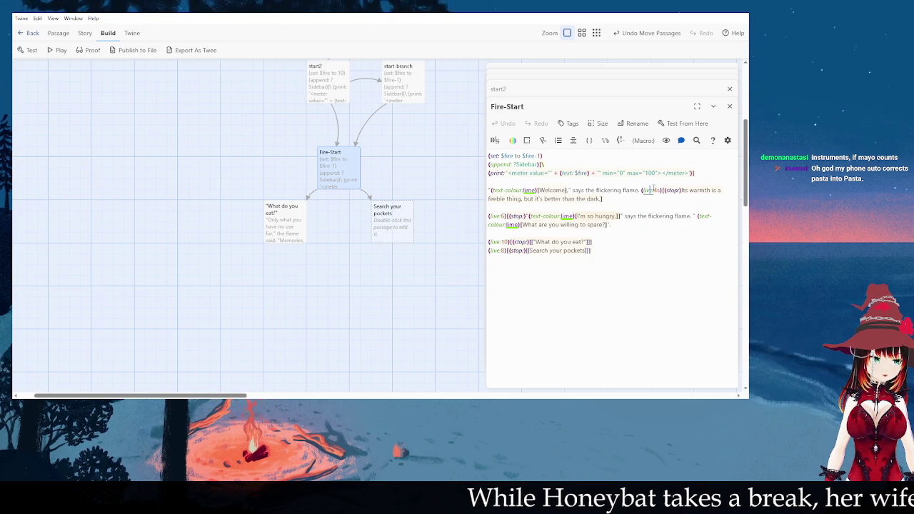
pyautogui.moveTo(652, 193)
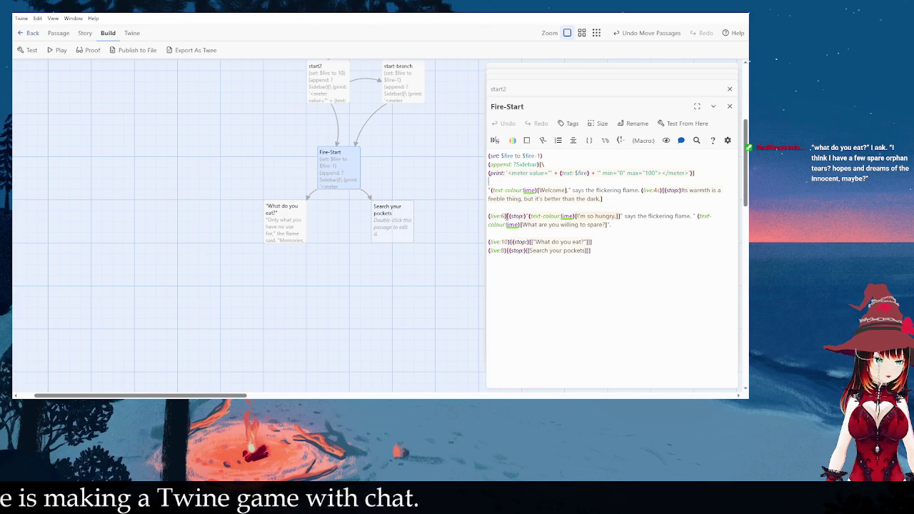
pyautogui.click(506, 216)
pyautogui.write('s')
pyautogui.click(509, 242)
pyautogui.write('s')
pyautogui.click(508, 251)
pyautogui.write('s')
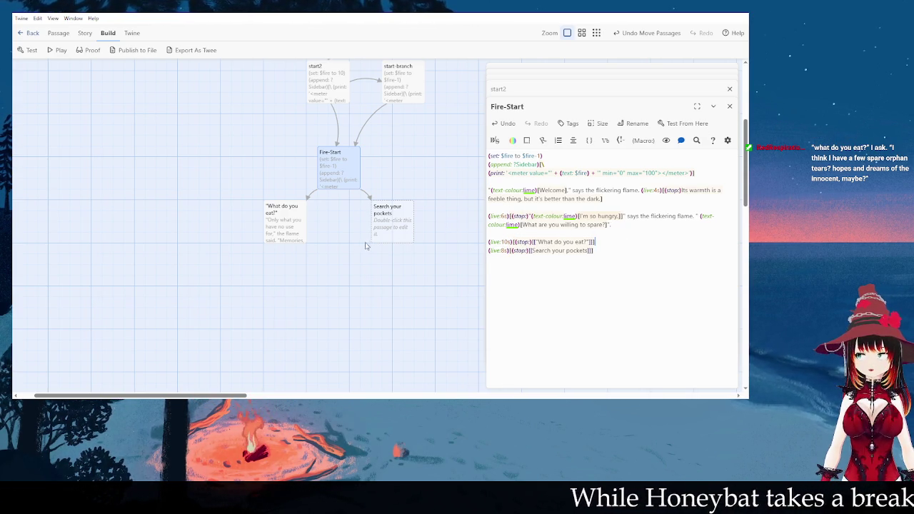
pyautogui.doubleClick(296, 227)
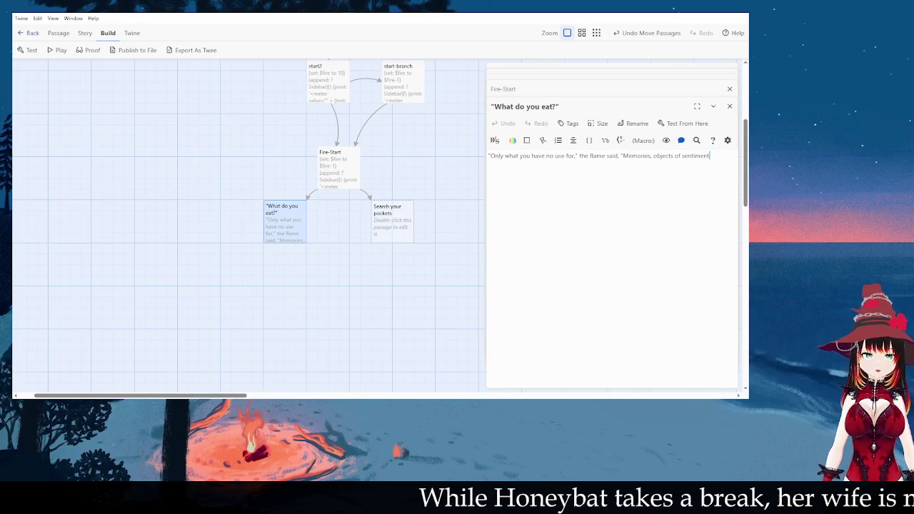
# - Replace 'what' with 'that which' in the flame's reply
pyautogui.moveTo(718, 158); pyautogui.dragTo(644, 155)
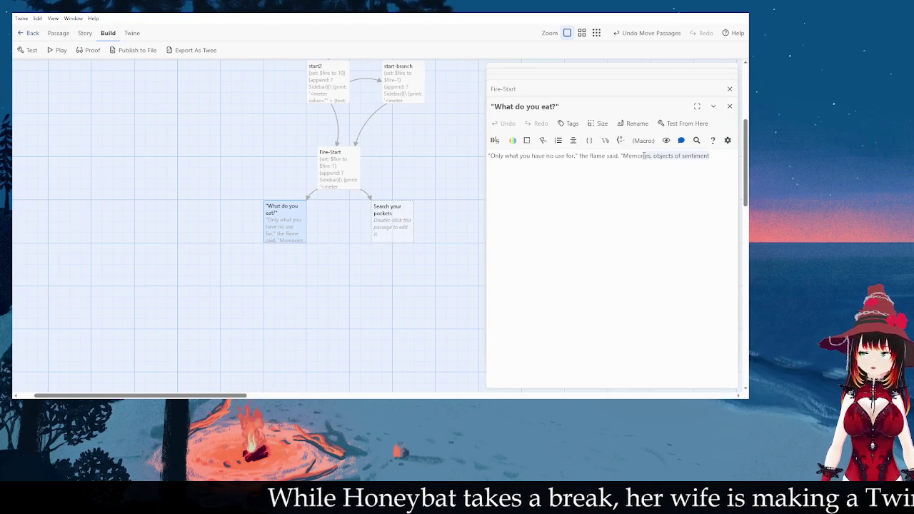
pyautogui.press('Right')
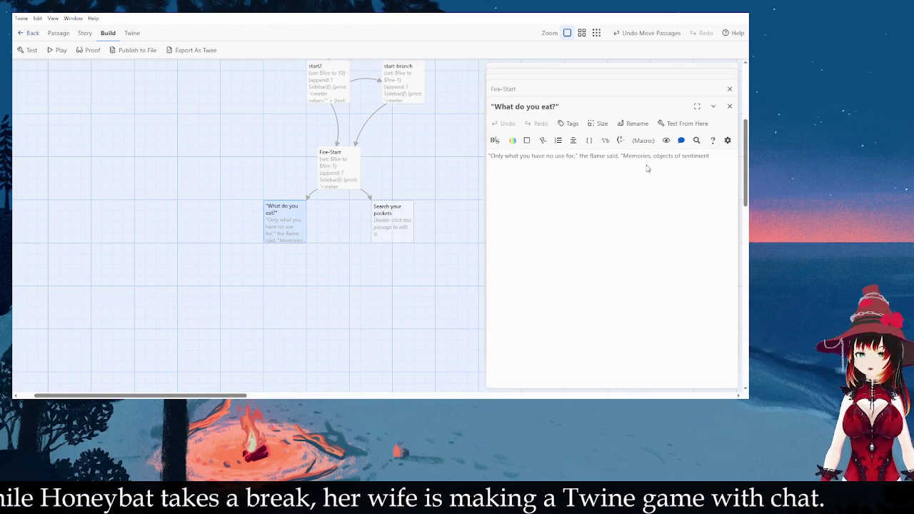
pyautogui.doubleClick(511, 155)
pyautogui.write('that which')
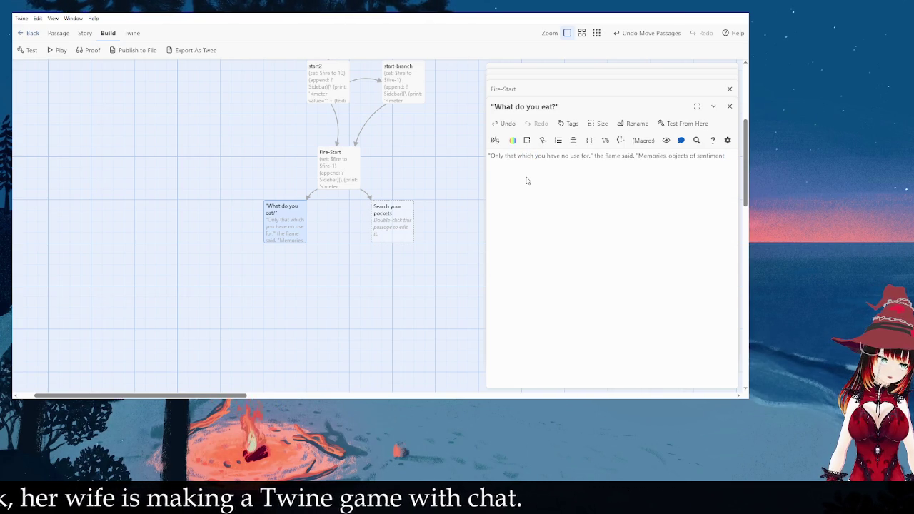
# - Rewrite the reply's ending to 'Memories are my favourite.' and start a new line
pyautogui.press('BackSpace')
pyautogui.press('BackSpace')
pyautogui.press('BackSpace')
pyautogui.press('BackSpace')
pyautogui.press('BackSpace')
pyautogui.press('BackSpace')
pyautogui.write('are my favo')
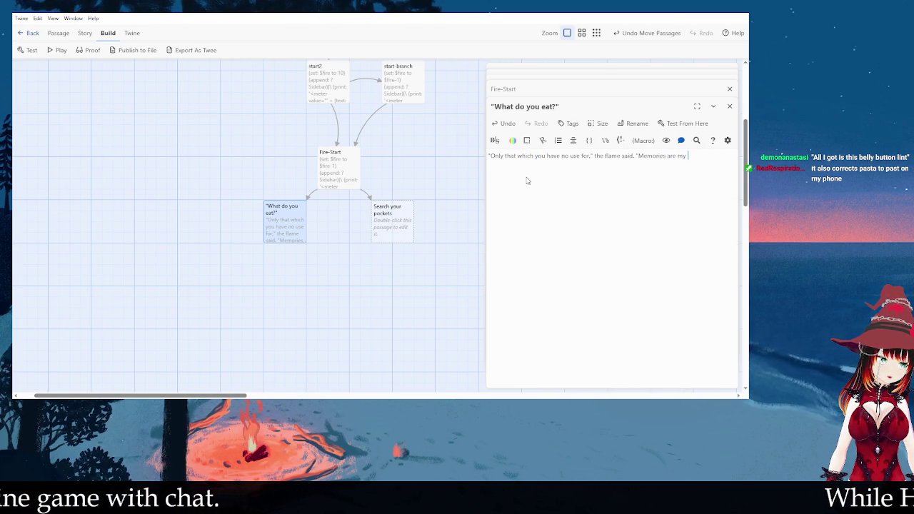
pyautogui.write("urite, but I'll take a")
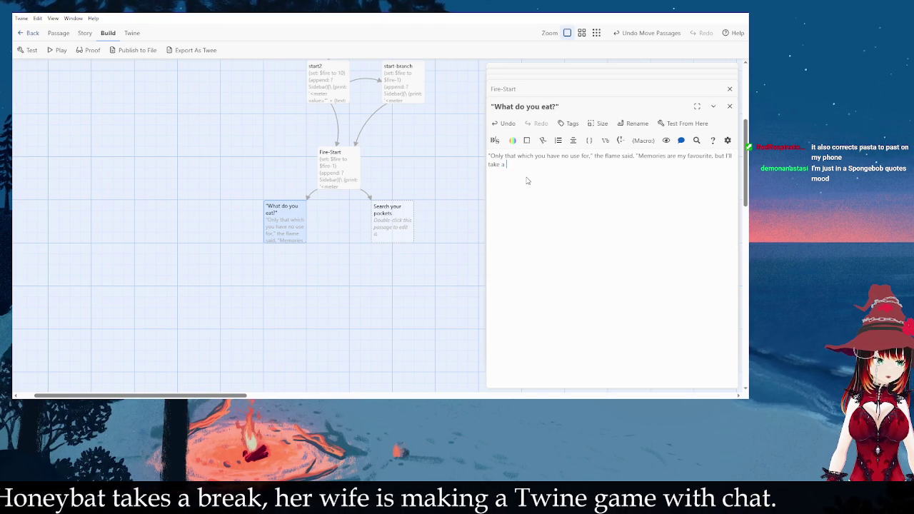
pyautogui.write('life')
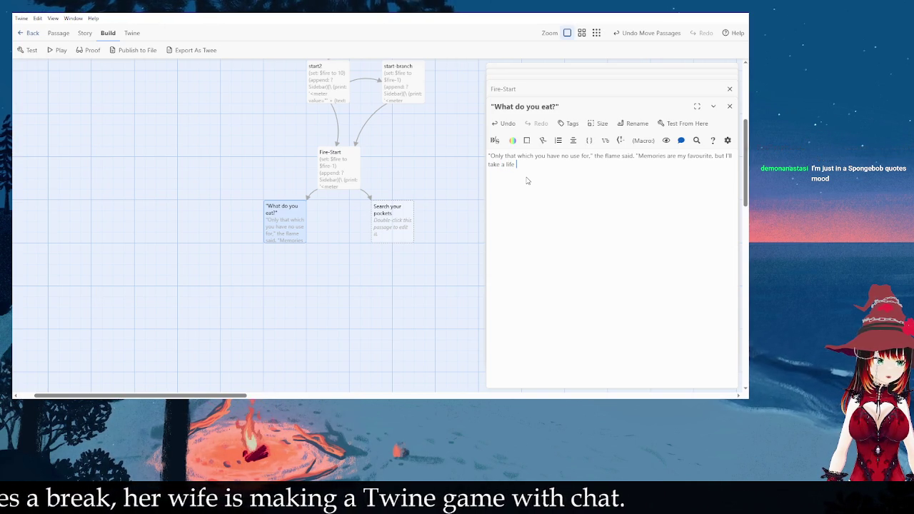
pyautogui.press('BackSpace')
pyautogui.press('BackSpace')
pyautogui.press('BackSpace')
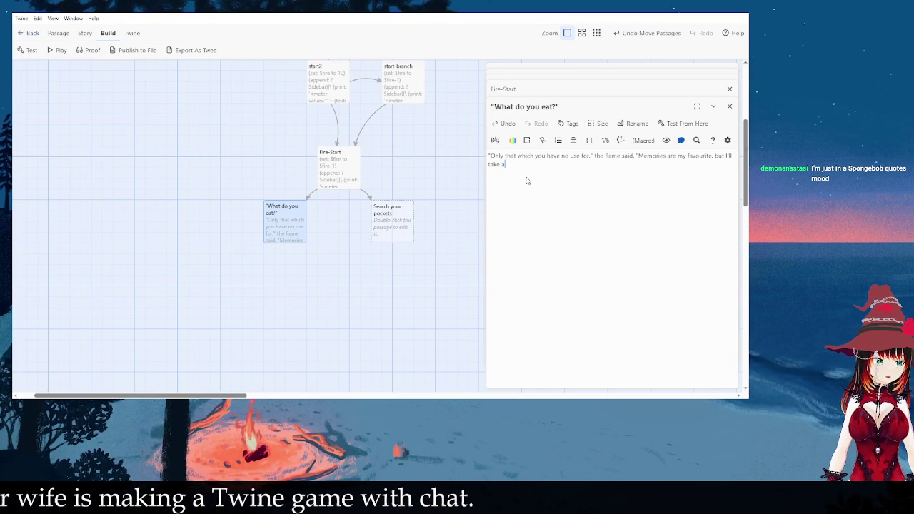
pyautogui.press('BackSpace')
pyautogui.write('life in a pinc')
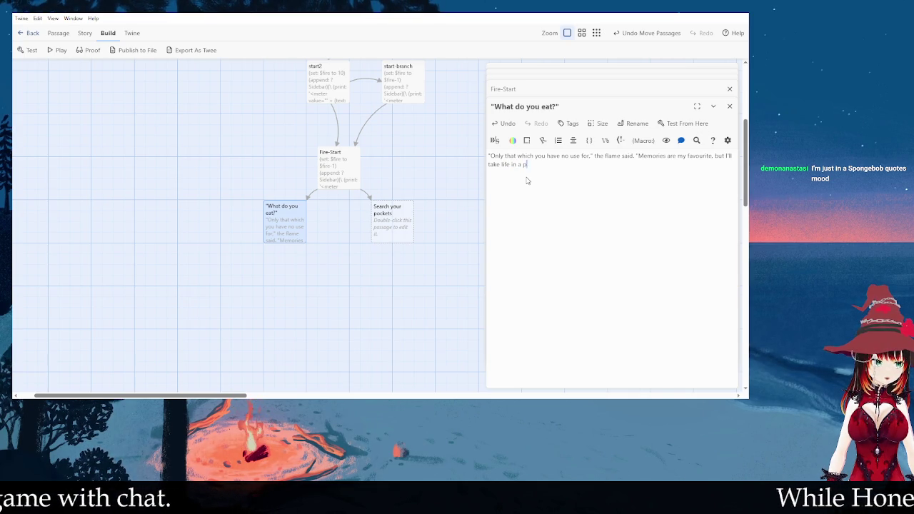
pyautogui.press('BackSpace')
pyautogui.press('BackSpace')
pyautogui.press('BackSpace')
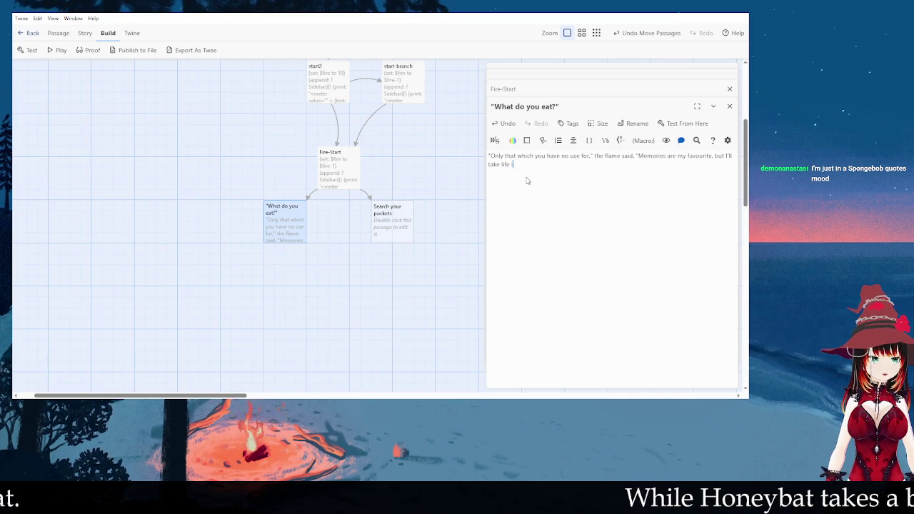
pyautogui.write('f I must')
pyautogui.press('BackSpace')
pyautogui.press('BackSpace')
pyautogui.press('BackSpace')
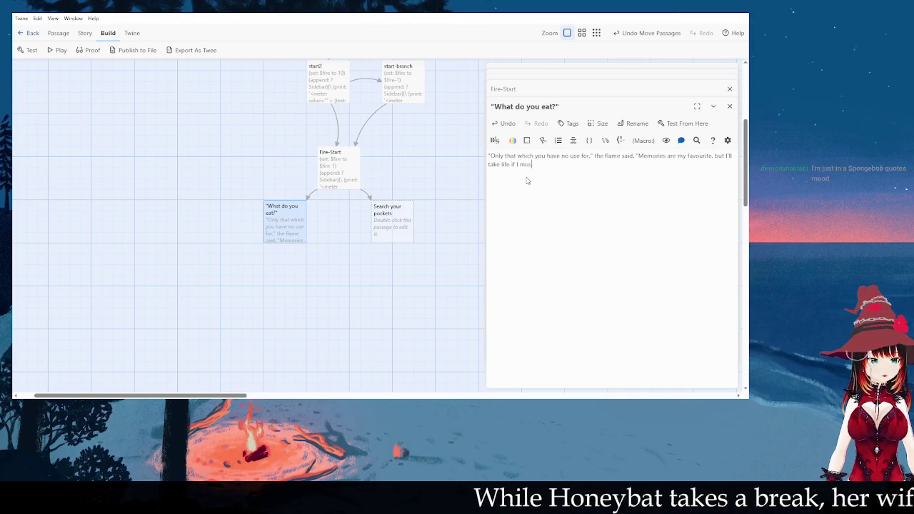
pyautogui.press('BackSpace')
pyautogui.press('BackSpace')
pyautogui.press('BackSpace')
pyautogui.write('.')
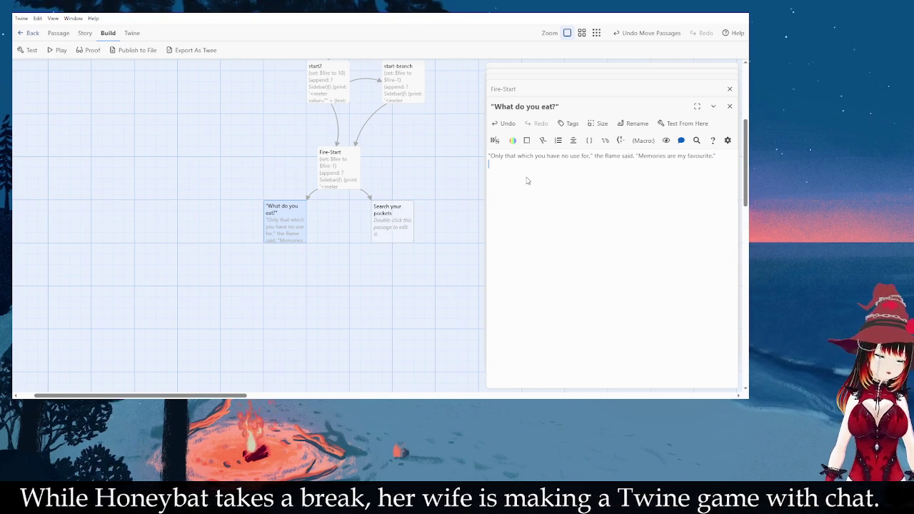
pyautogui.press('Return')
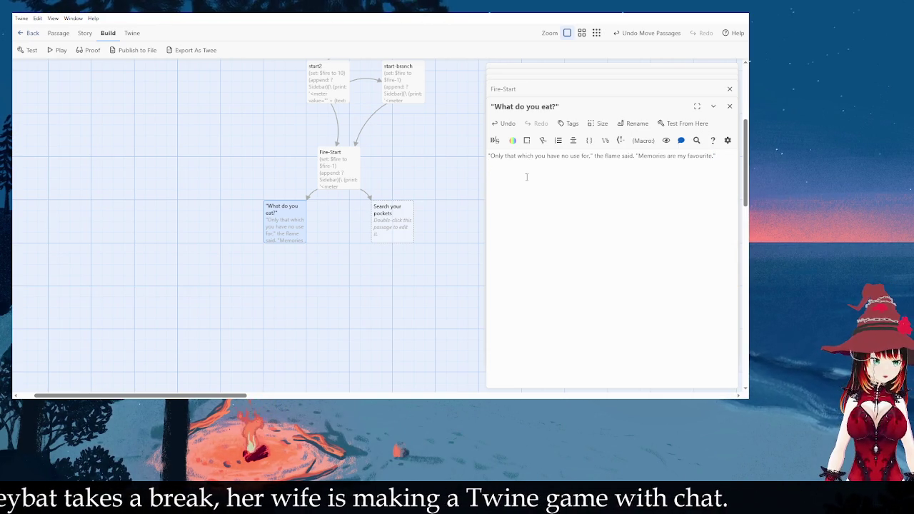
# - Start a new line with 'Memories?' and draft several openings for the response
pyautogui.write('At this')
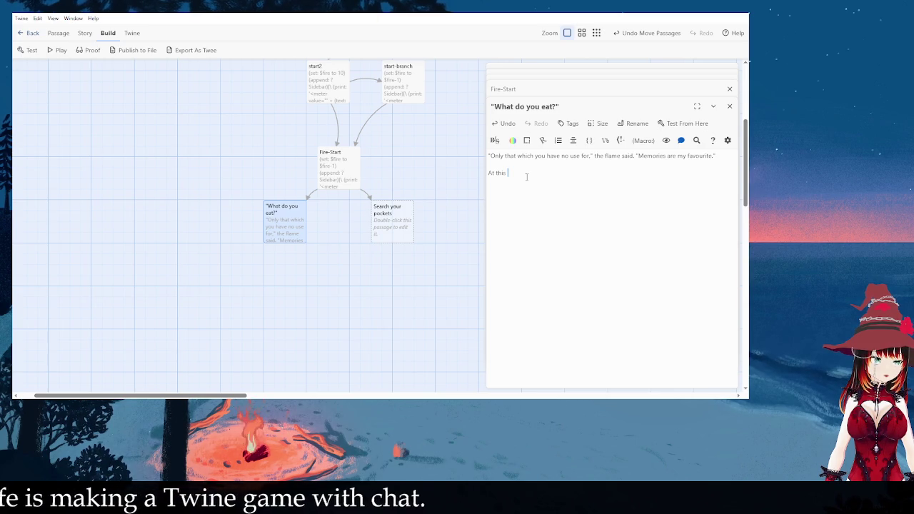
pyautogui.press('BackSpace')
pyautogui.press('BackSpace')
pyautogui.press('BackSpace')
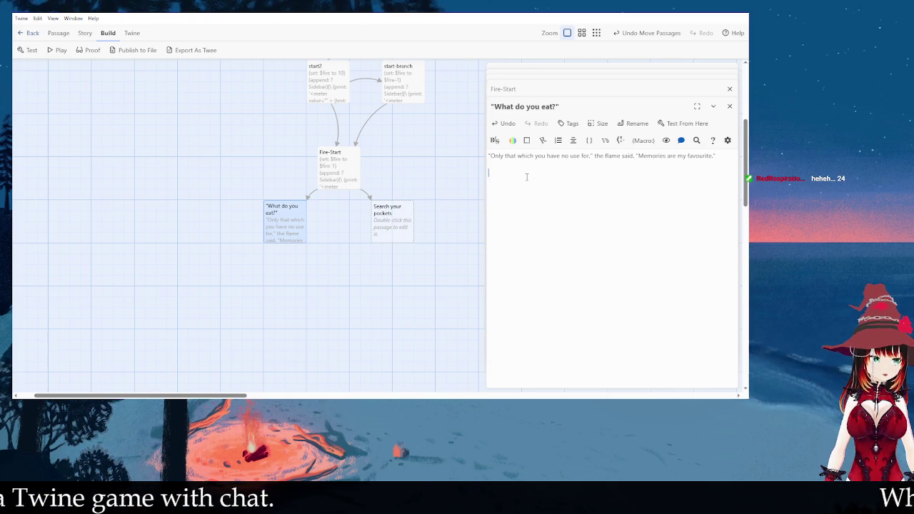
pyautogui.press('Return')
pyautogui.write('Memories, you ')
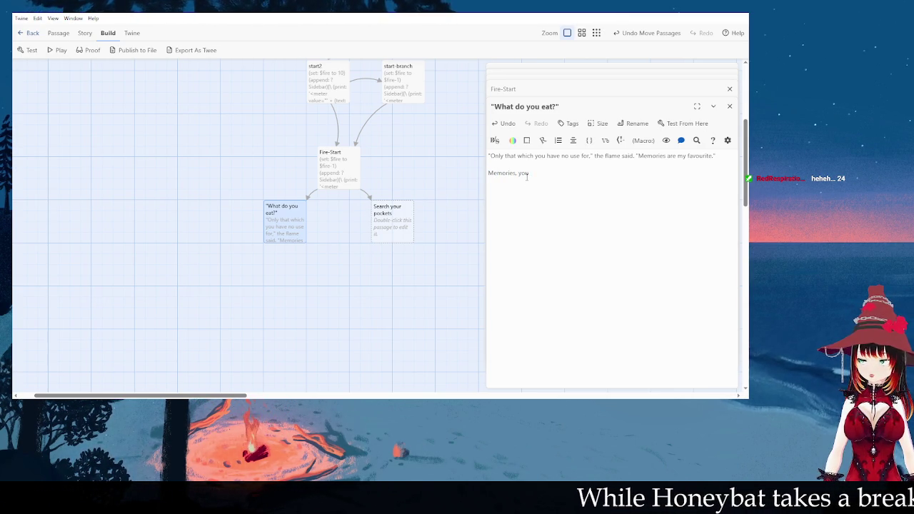
pyautogui.write('say')
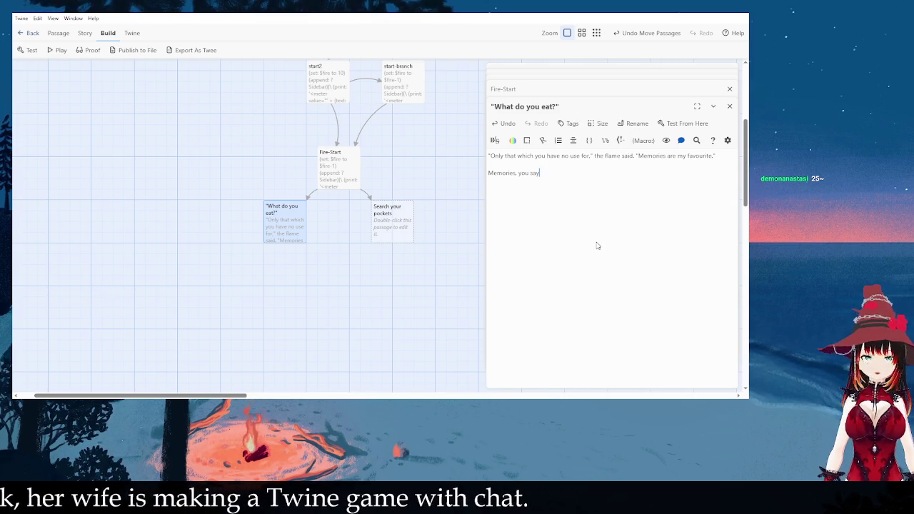
pyautogui.press('BackSpace')
pyautogui.press('BackSpace')
pyautogui.press('BackSpace')
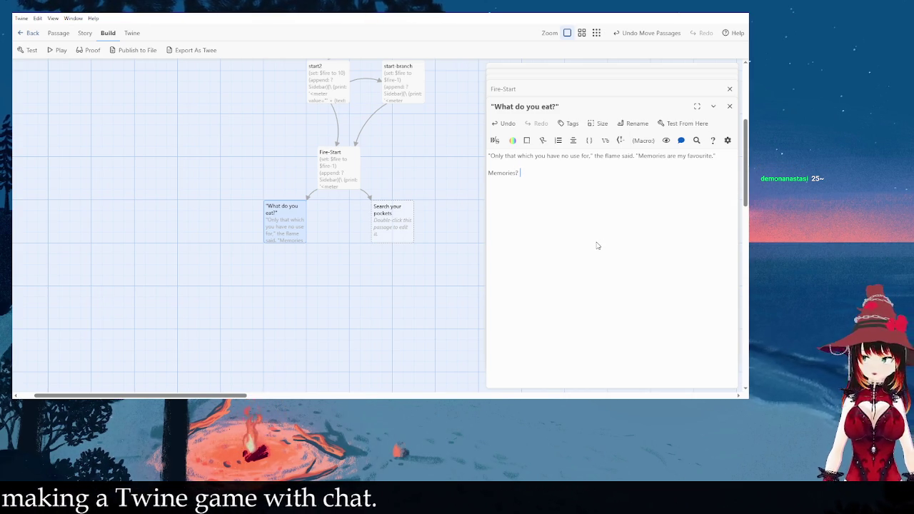
pyautogui.write("I can't")
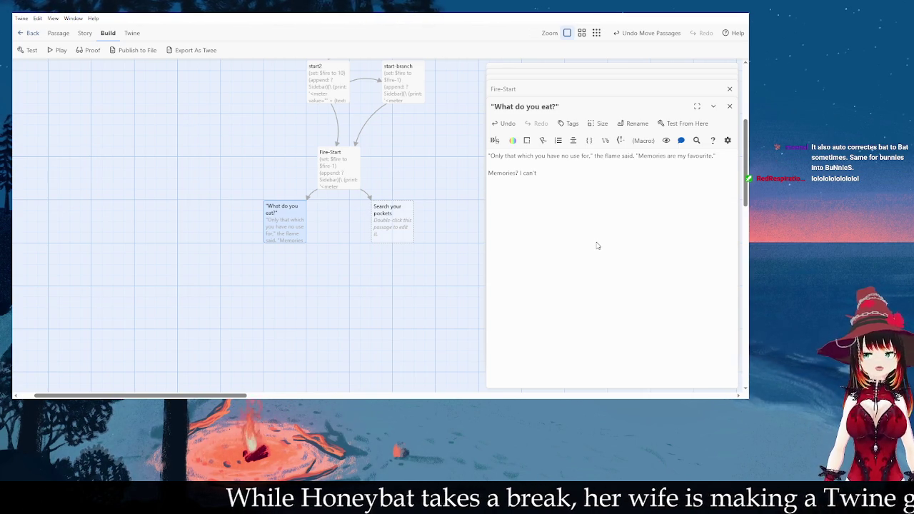
pyautogui.press('BackSpace')
pyautogui.press('BackSpace')
pyautogui.press('BackSpace')
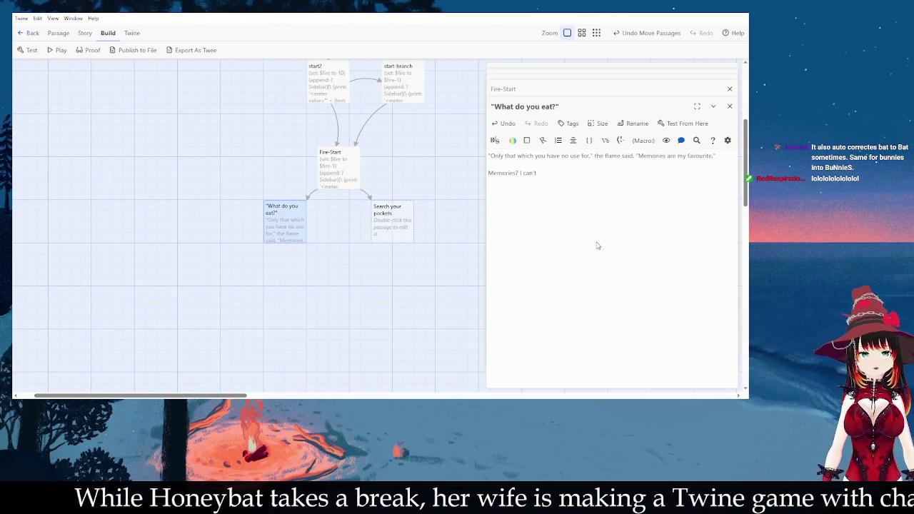
pyautogui.write("don't want")
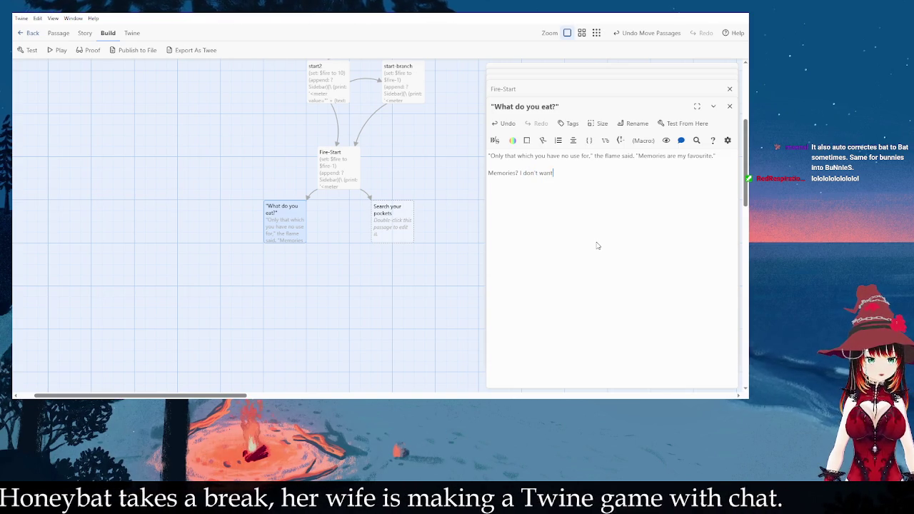
pyautogui.write(' to part iwth m')
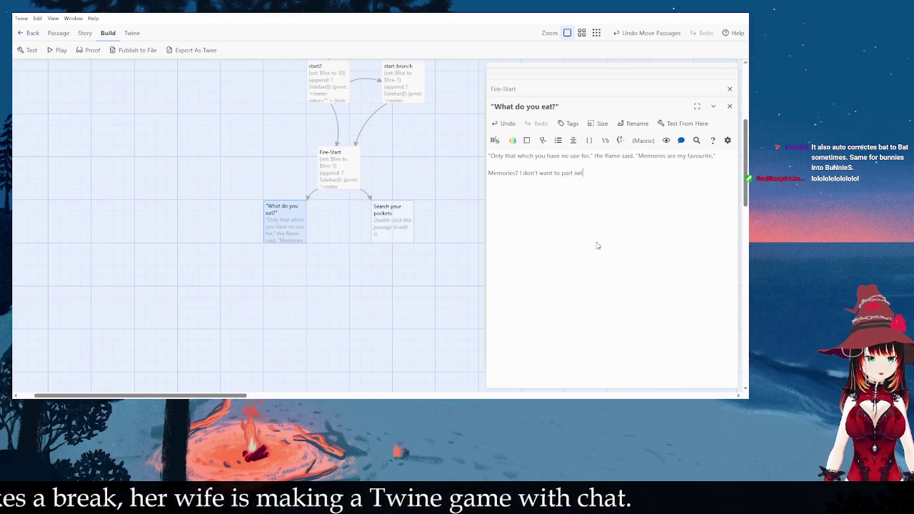
pyautogui.press('BackSpace')
pyautogui.press('BackSpace')
pyautogui.press('BackSpace')
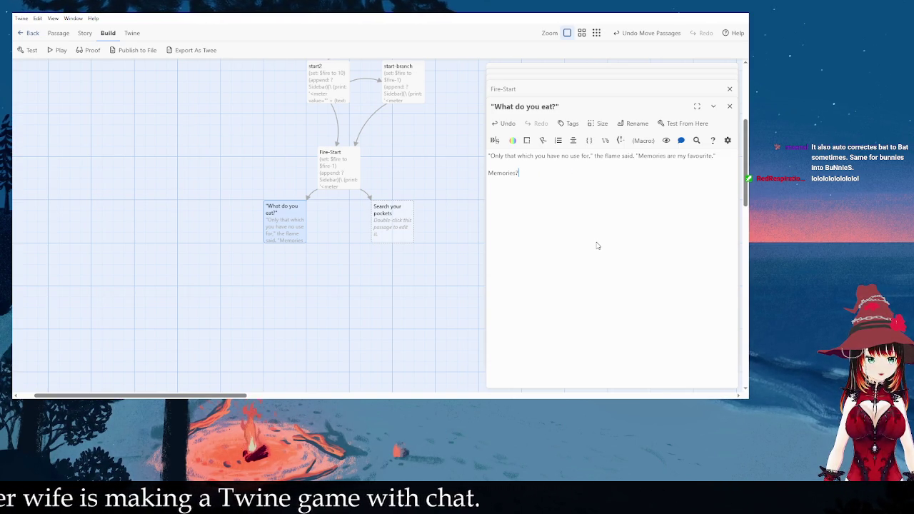
pyautogui.write("can't part ")
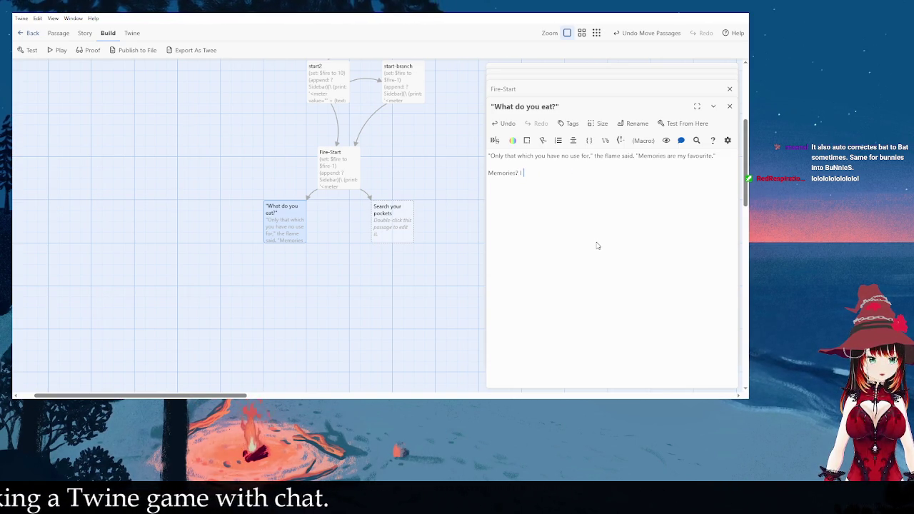
pyautogui.write('with')
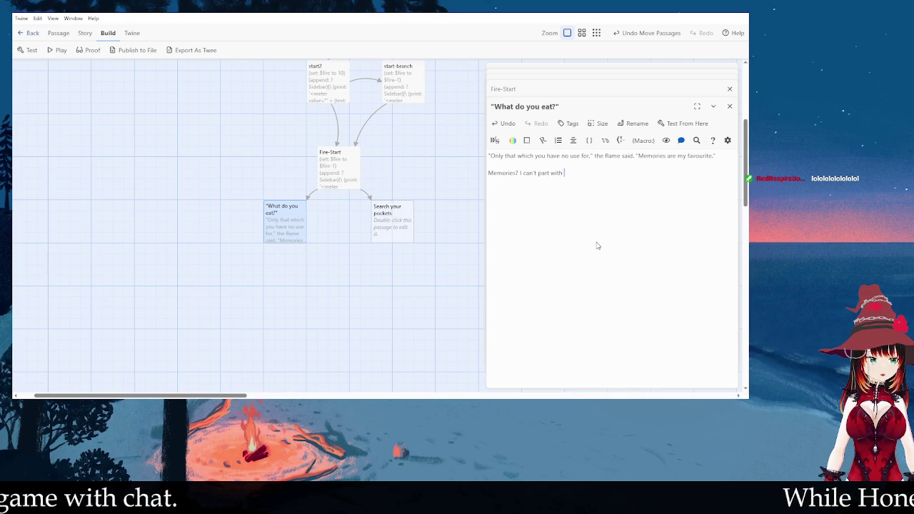
pyautogui.write(' my memories. ')
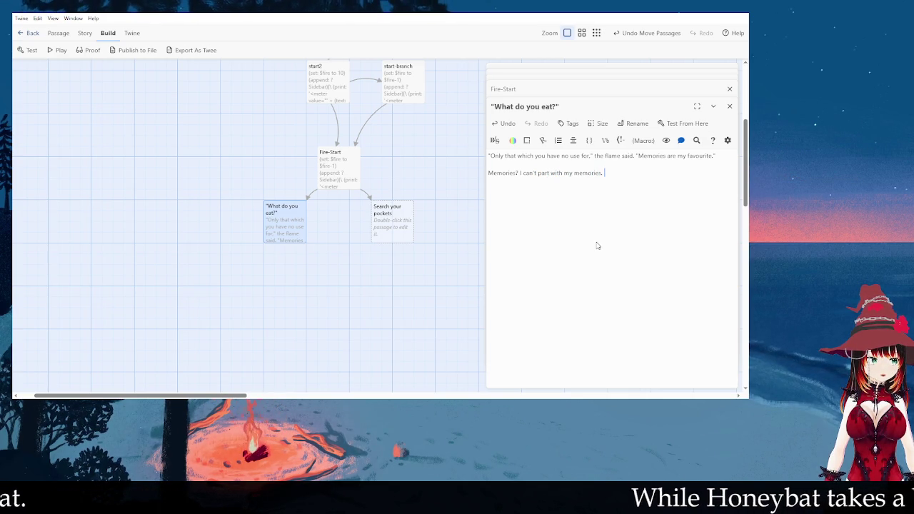
pyautogui.write('The')
pyautogui.press('BackSpace')
pyautogui.press('BackSpace')
pyautogui.press('BackSpace')
pyautogui.press('BackSpace')
pyautogui.press('BackSpace')
pyautogui.press('BackSpace')
pyautogui.write('A')
pyautogui.press('BackSpace')
pyautogui.write('Memories')
pyautogui.press('BackSpace')
pyautogui.press('BackSpace')
pyautogui.press('BackSpace')
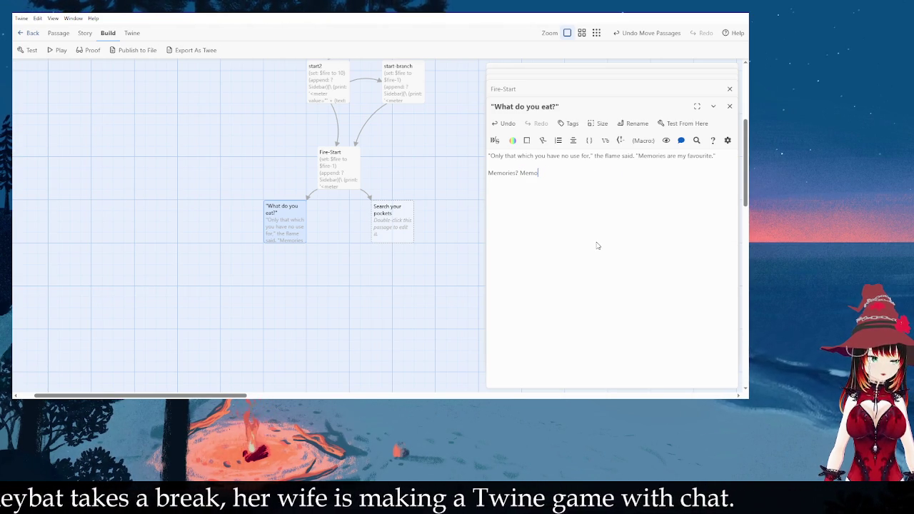
pyautogui.write('What')
pyautogui.press('BackSpace')
pyautogui.press('BackSpace')
pyautogui.press('BackSpace')
pyautogui.write('Memories or the')
pyautogui.press('BackSpace')
pyautogui.press('BackSpace')
pyautogui.press('BackSpace')
pyautogui.press('BackSpace')
pyautogui.press('BackSpace')
pyautogui.write('are who I am')
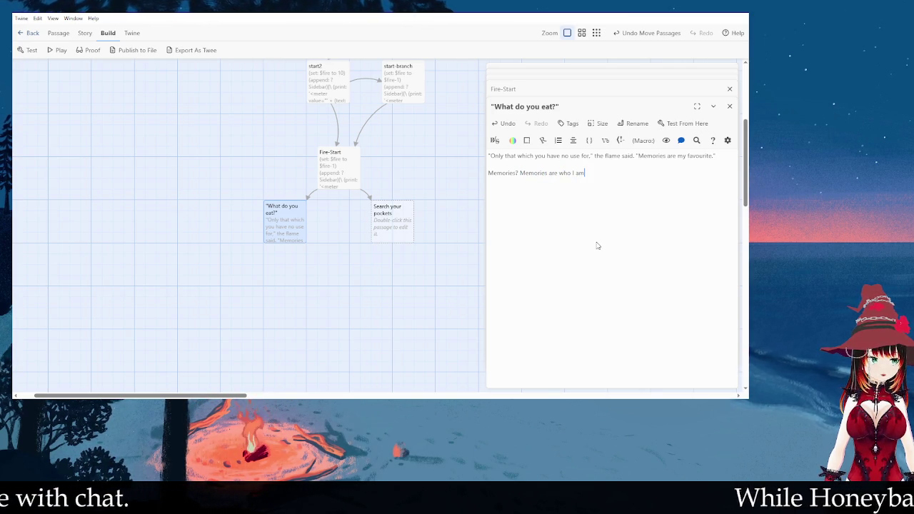
pyautogui.write(',')
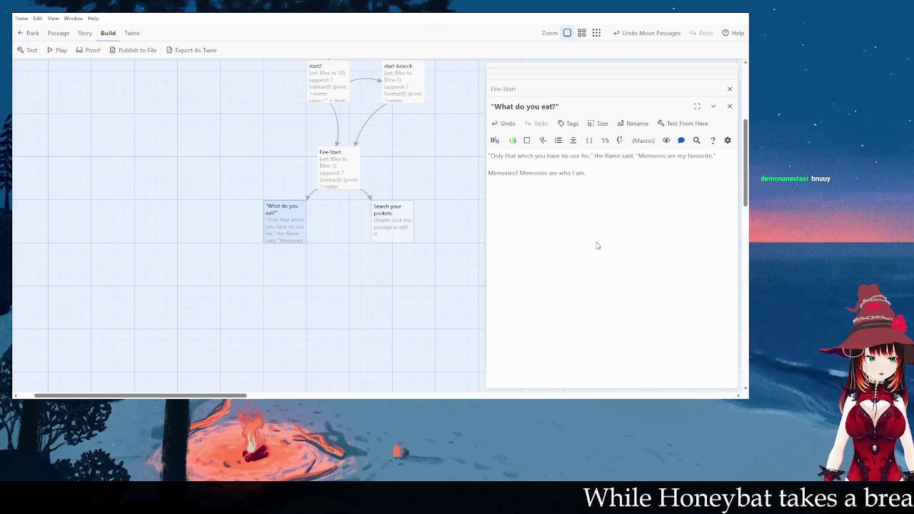
# - Write 'We are the sum of our experiences, and I am "not" giving up my memories.' plus a follow-up line
pyautogui.press('BackSpace')
pyautogui.press('BackSpace')
pyautogui.press('BackSpace')
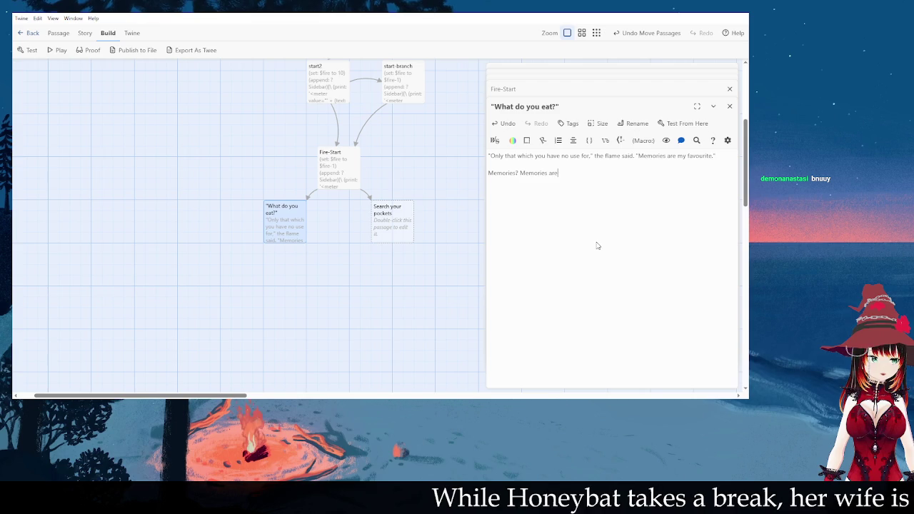
pyautogui.write('Wea rewhat we')
pyautogui.press('BackSpace')
pyautogui.press('BackSpace')
pyautogui.press('BackSpace')
pyautogui.press('BackSpace')
pyautogui.press('BackSpace')
pyautogui.press('BackSpace')
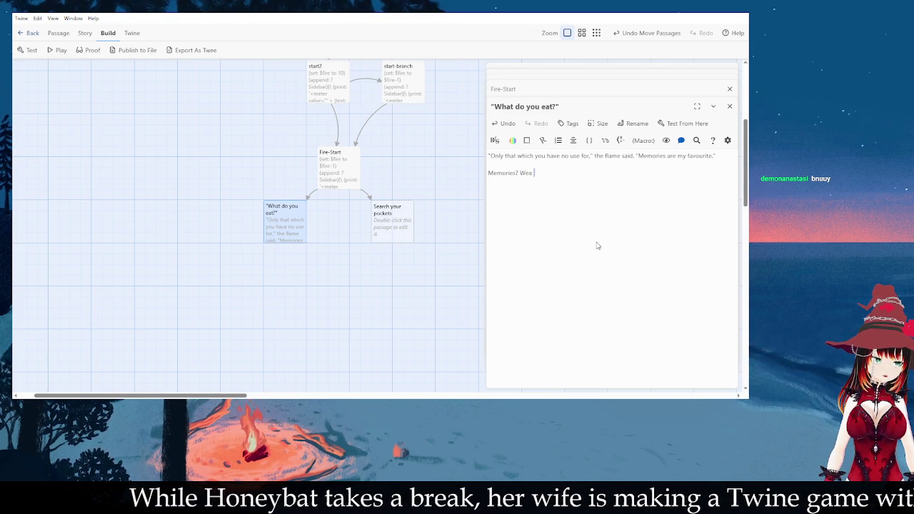
pyautogui.write('are teh w')
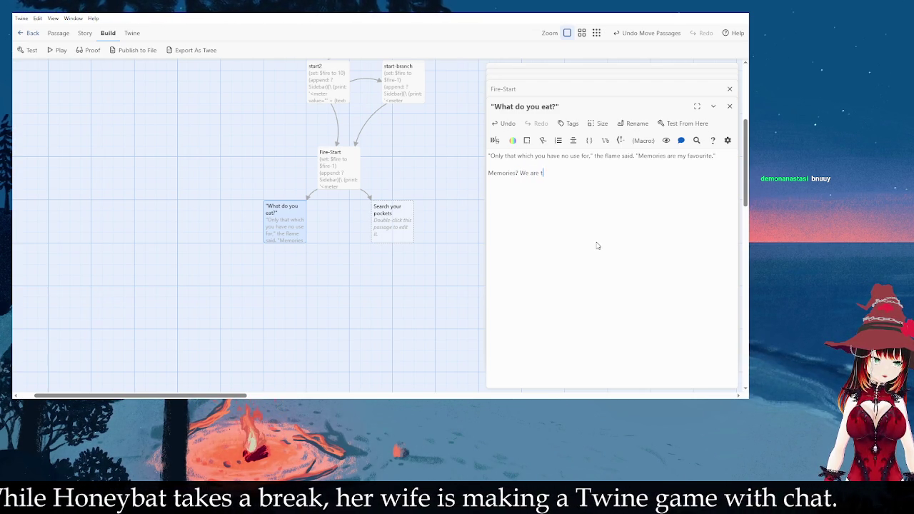
pyautogui.press('BackSpace')
pyautogui.press('BackSpace')
pyautogui.press('BackSpace')
pyautogui.write('the sum o')
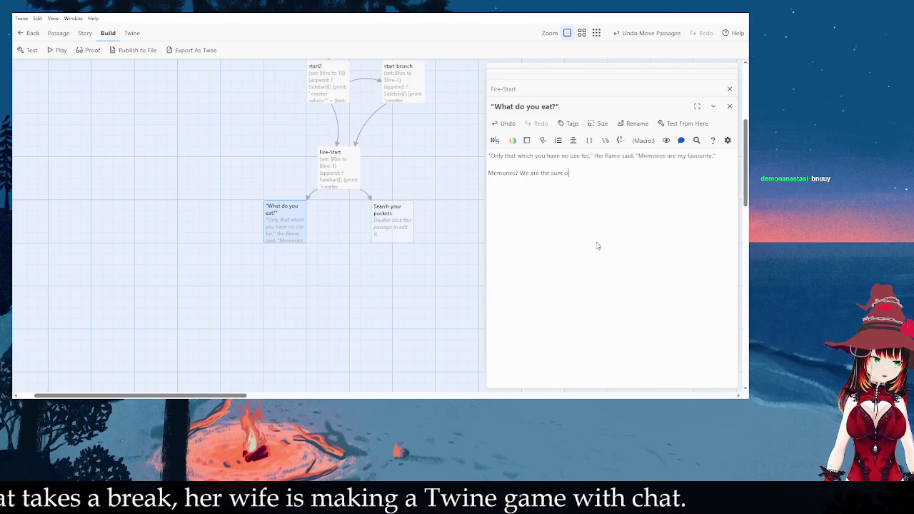
pyautogui.write('f our experiences, and so b')
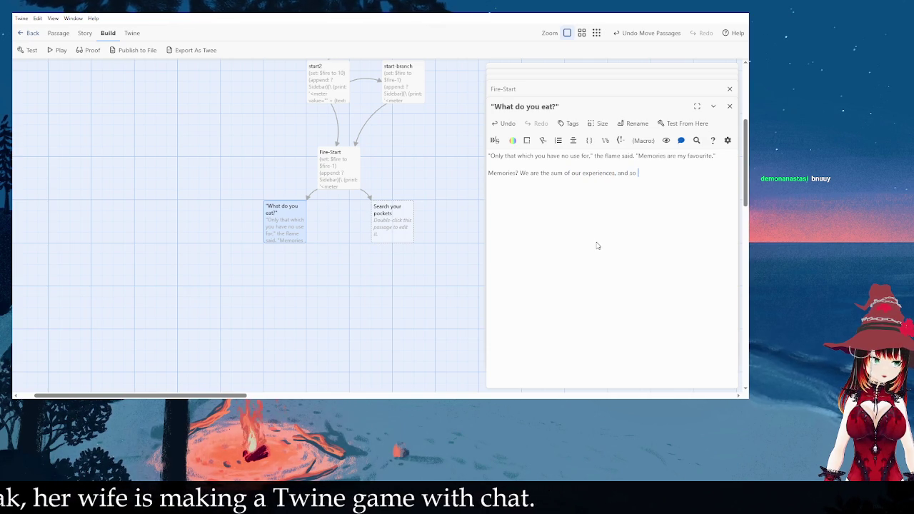
pyautogui.press('BackSpace')
pyautogui.press('BackSpace')
pyautogui.press('BackSpace')
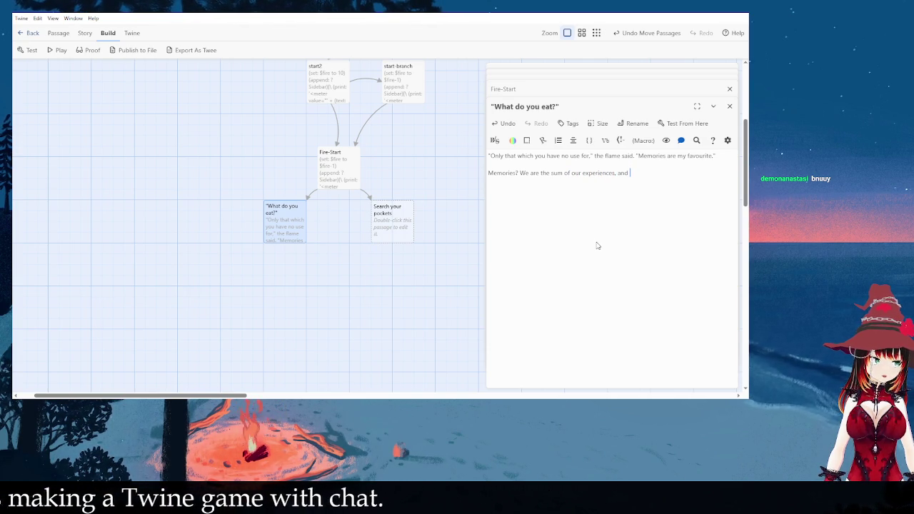
pyautogui.write('nd I am ')
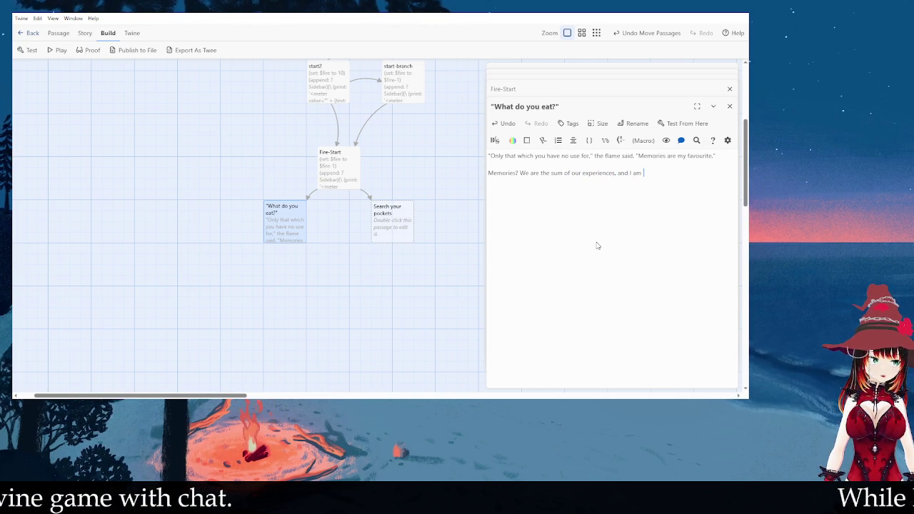
pyautogui.write('"not" giving ')
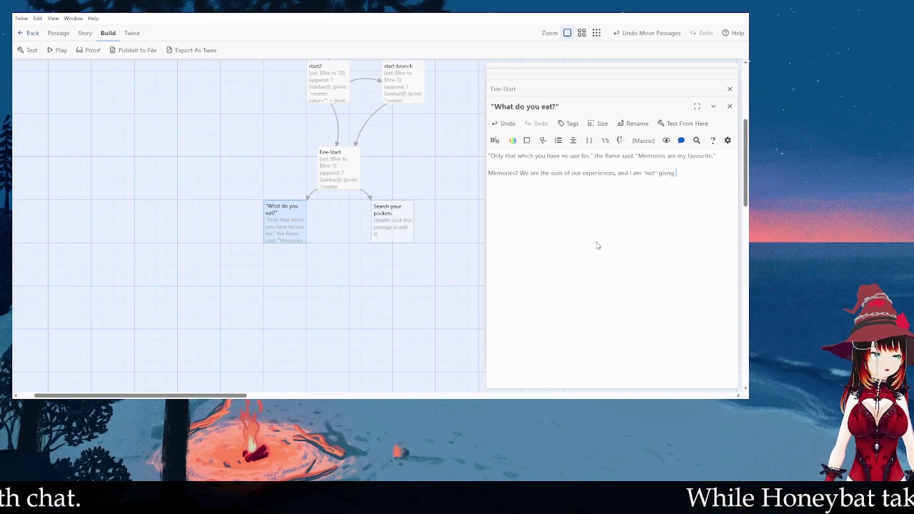
pyautogui.write('up my memories.')
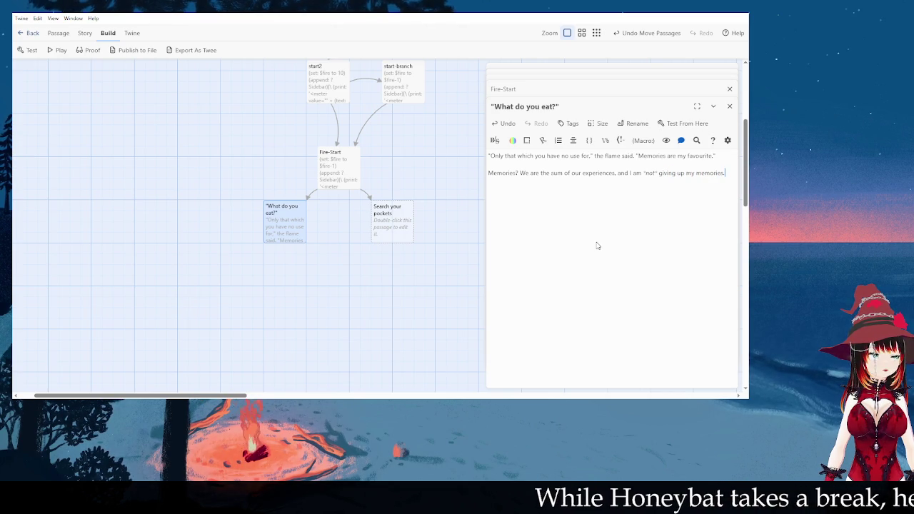
pyautogui.press('Return')
pyautogui.write('"')
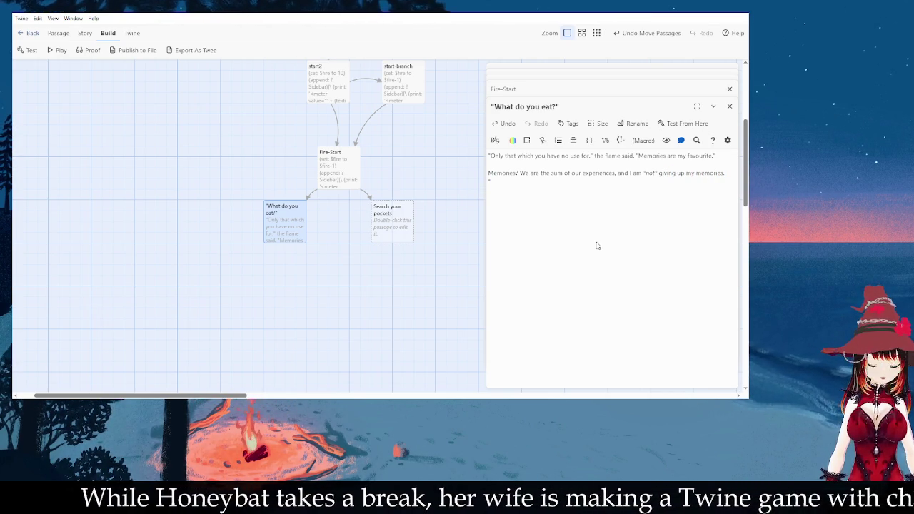
pyautogui.write("I don't want to")
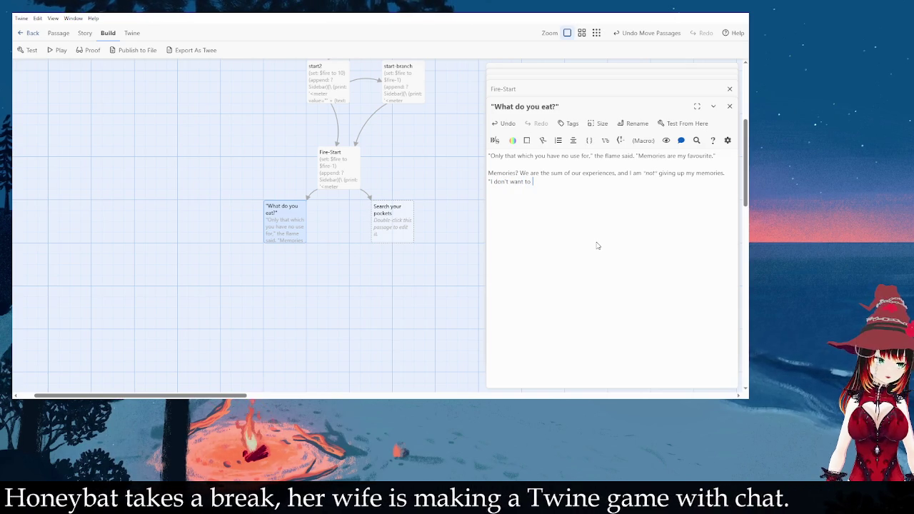
pyautogui.write(' part with them')
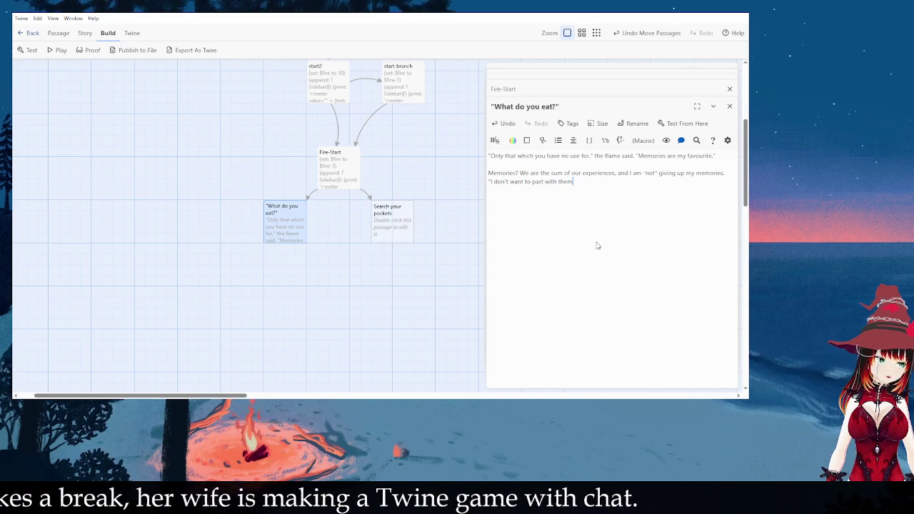
# - Trim the line to end 'experiences. What would I lose?' and clear the leftover 'I don't want to part with them'
pyautogui.moveTo(726, 172); pyautogui.dragTo(617, 173)
pyautogui.press('BackSpace')
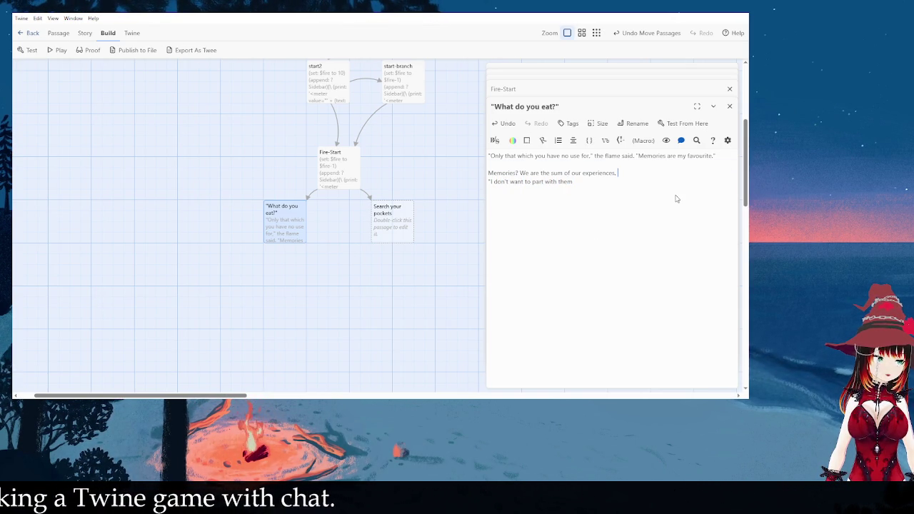
pyautogui.write('I think wi')
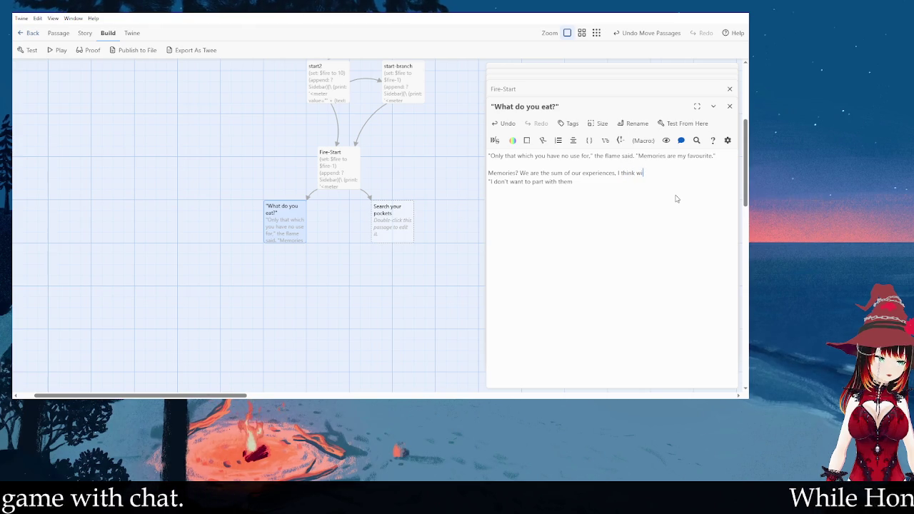
pyautogui.write('th a shiver.')
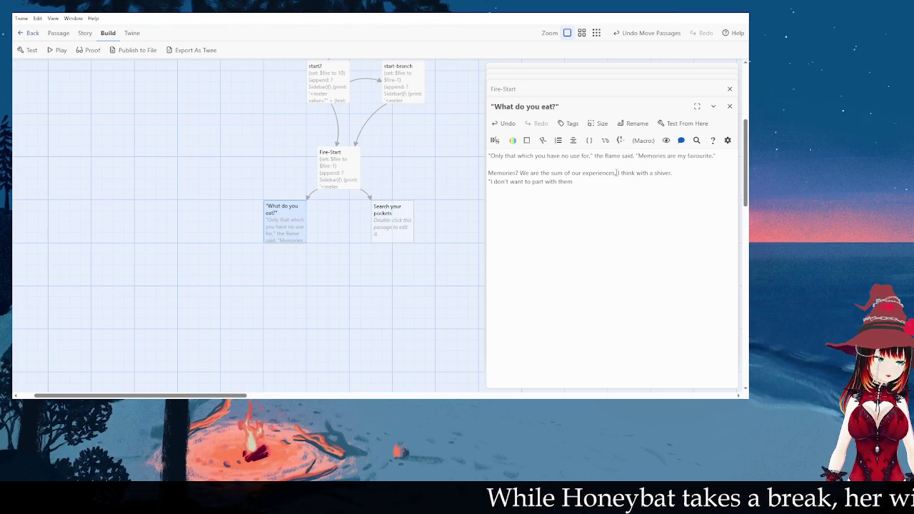
pyautogui.press('BackSpace')
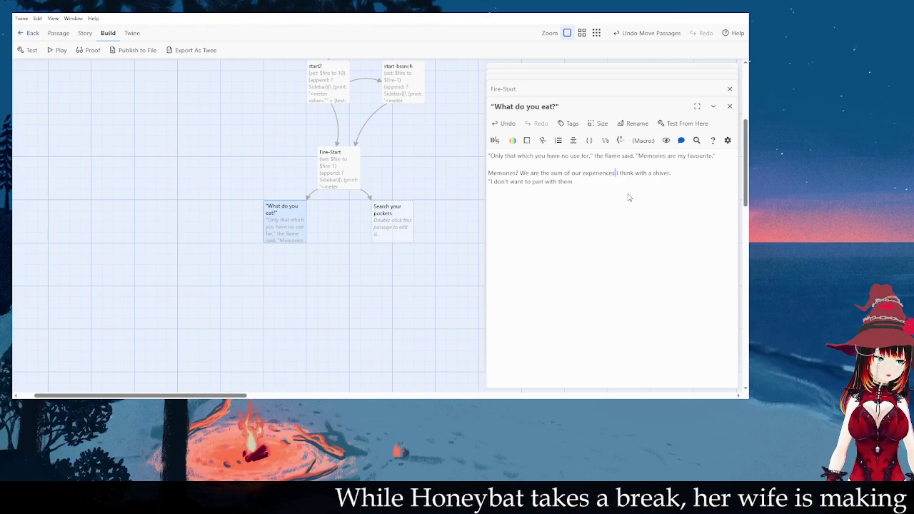
pyautogui.write('. What would I lose?')
pyautogui.hotkey('shift', 'End')
pyautogui.press('Delete')
pyautogui.press('Return')
pyautogui.write('"')
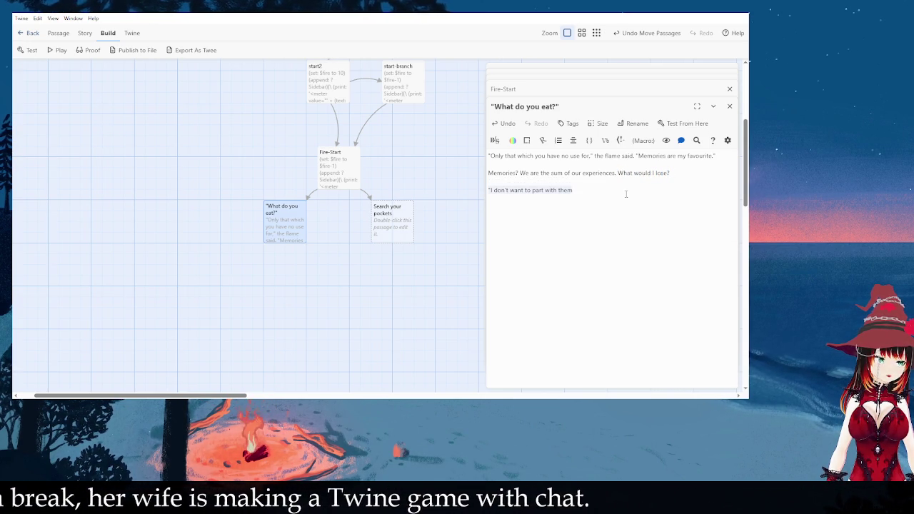
pyautogui.hotkey('shift', 'End')
pyautogui.press('Delete')
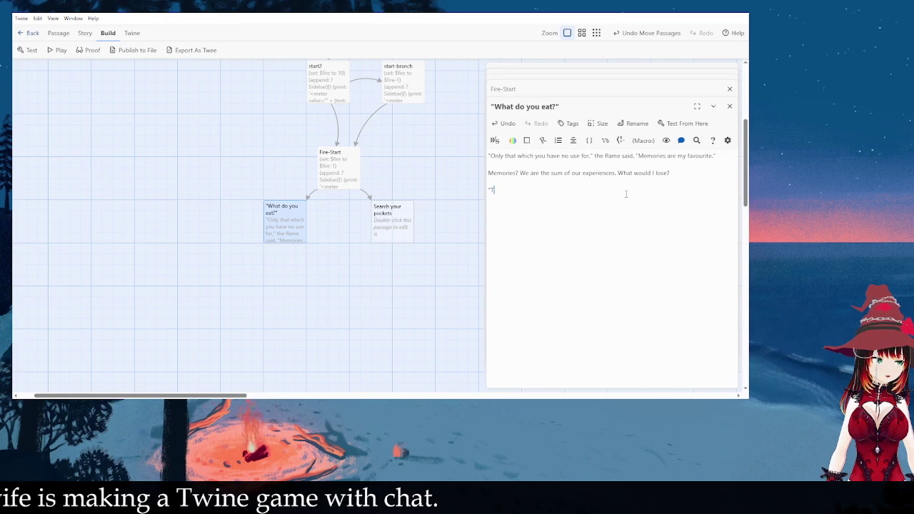
# - Write the question line "Would you accept anything else?" I ask
pyautogui.write('Then')
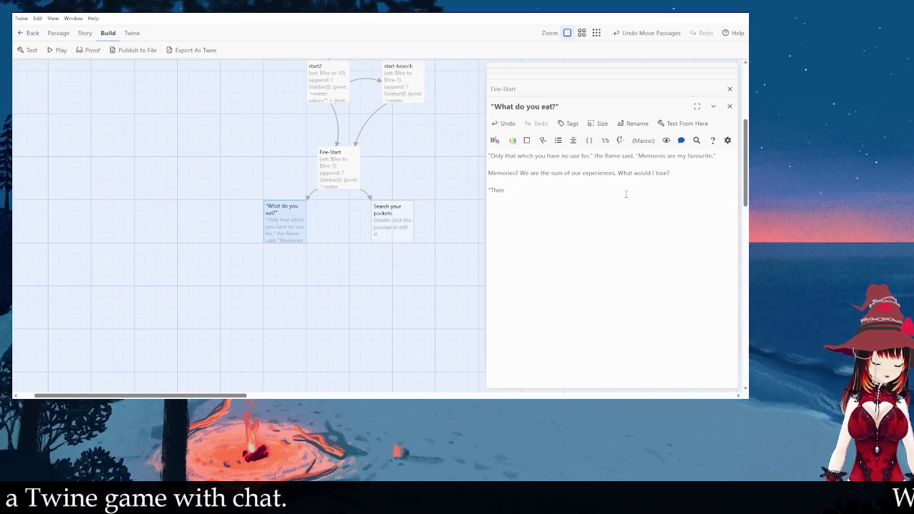
pyautogui.press('BackSpace')
pyautogui.press('BackSpace')
pyautogui.press('BackSpace')
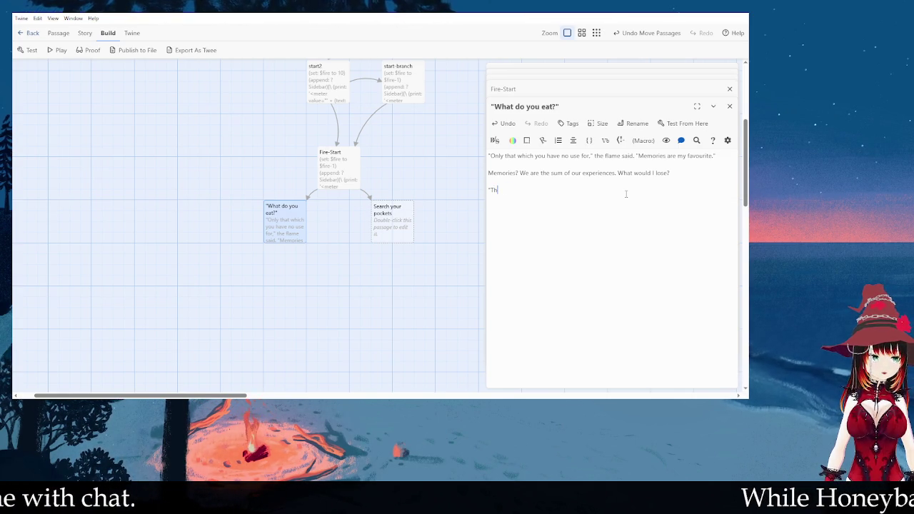
pyautogui.press('BackSpace')
pyautogui.press('BackSpace')
pyautogui.write("I don't think")
pyautogui.press('BackSpace')
pyautogui.press('BackSpace')
pyautogui.press('BackSpace')
pyautogui.write('Would you')
pyautogui.press('BackSpace')
pyautogui.press('BackSpace')
pyautogui.press('BackSpace')
pyautogui.write('Would you accept anything else?')
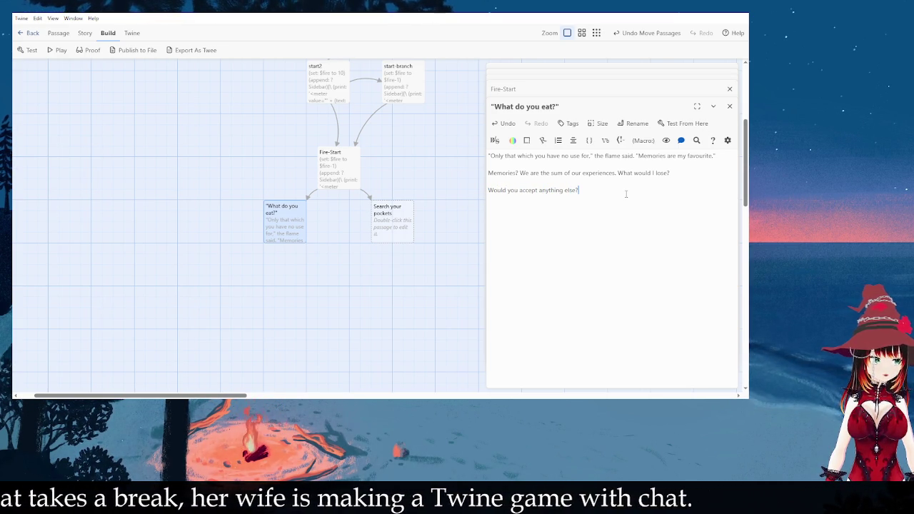
pyautogui.press('Home')
pyautogui.write('"')
pyautogui.press('End')
pyautogui.write('" I ask.')
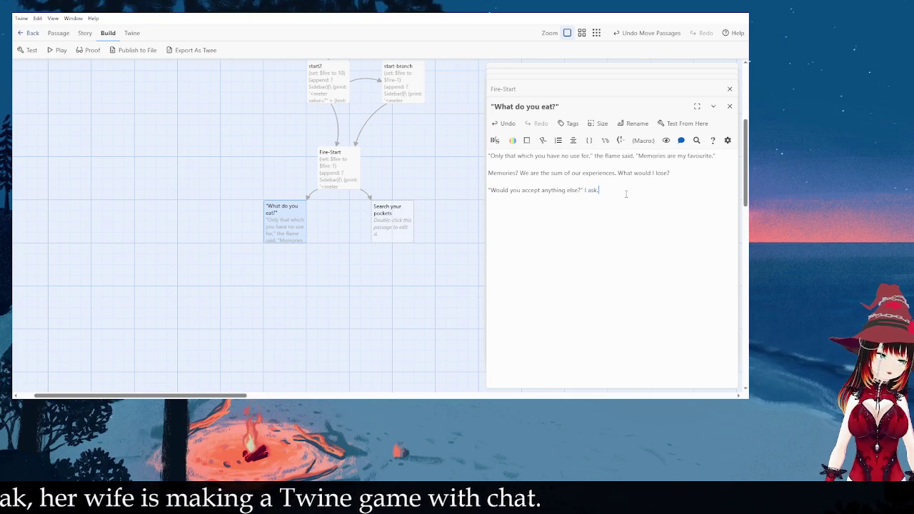
# - Add the flame's reply "Objects of sentiment, objects which were loved and tell a story."
pyautogui.press('Return')
pyautogui.write('"')
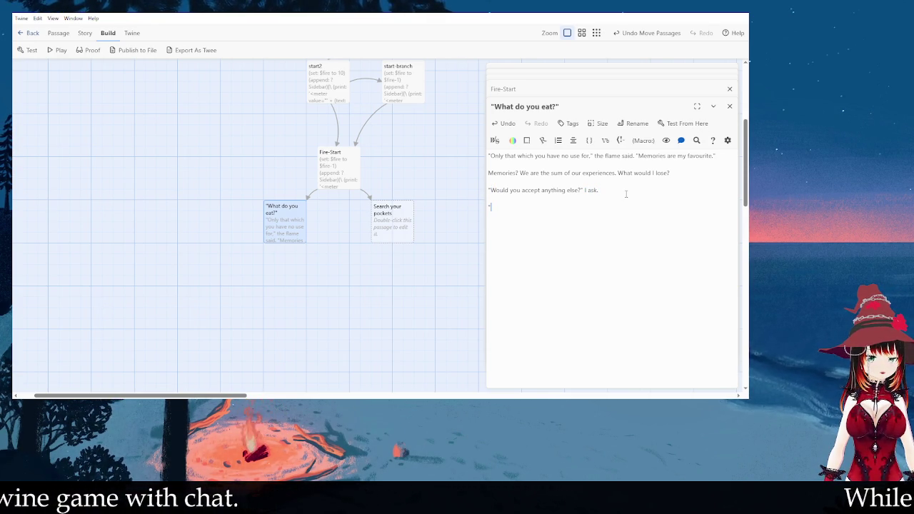
pyautogui.write("I'm ")
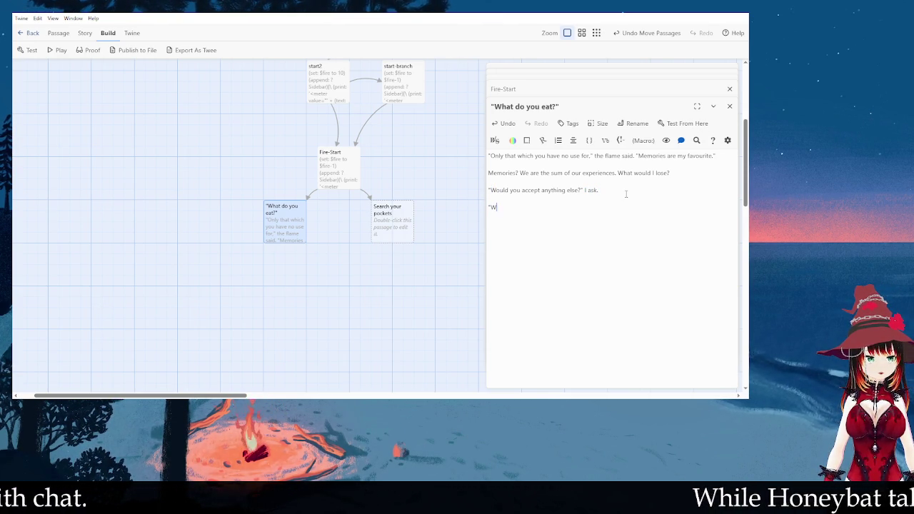
pyautogui.write('interested')
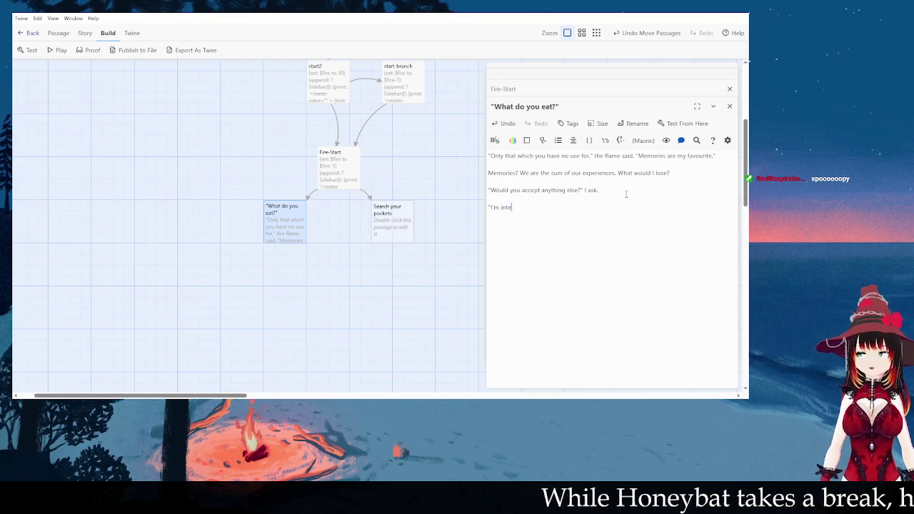
pyautogui.press('BackSpace')
pyautogui.press('BackSpace')
pyautogui.press('BackSpace')
pyautogui.press('BackSpace')
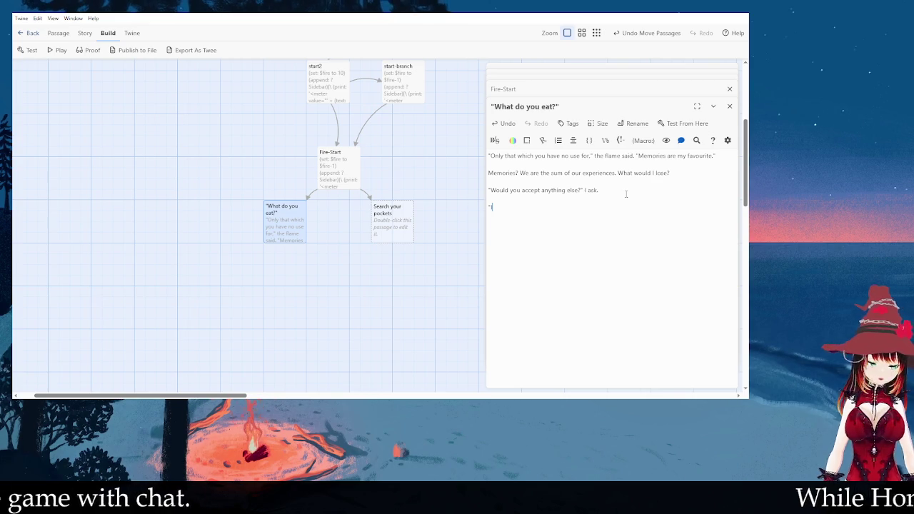
pyautogui.write('Memor')
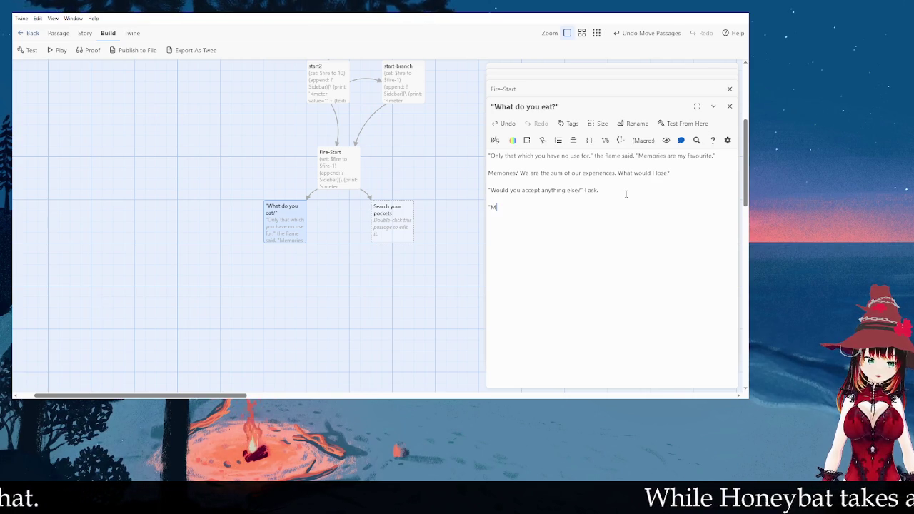
pyautogui.press('BackSpace')
pyautogui.press('BackSpace')
pyautogui.press('BackSpace')
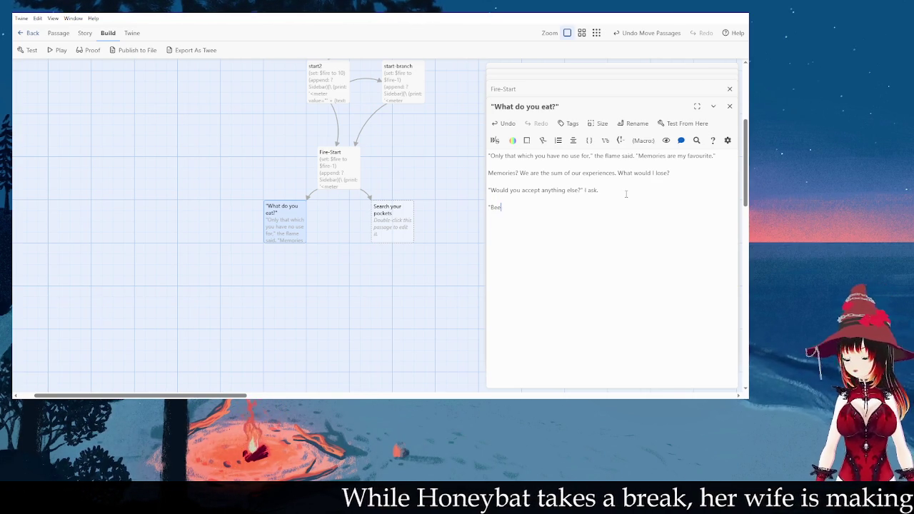
pyautogui.press('BackSpace')
pyautogui.press('BackSpace')
pyautogui.press('BackSpace')
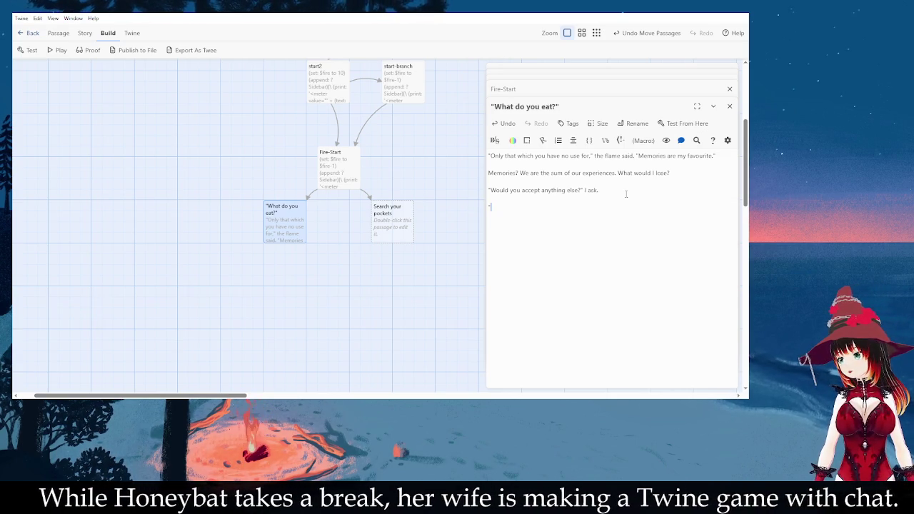
pyautogui.write('No')
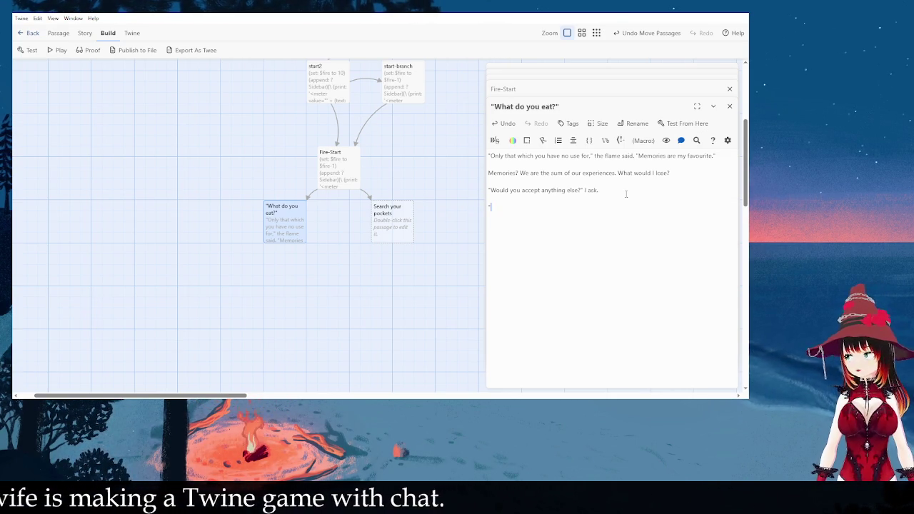
pyautogui.write('What is the')
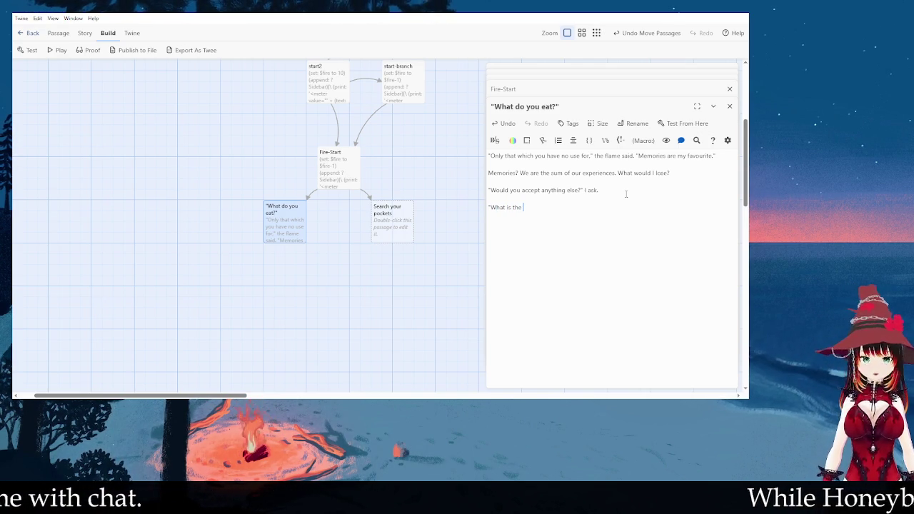
pyautogui.write('dark')
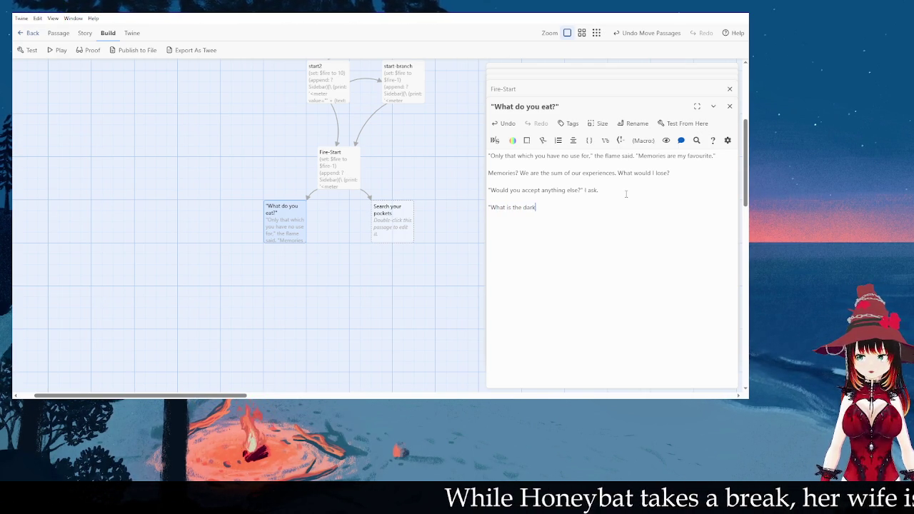
pyautogui.press('BackSpace')
pyautogui.press('BackSpace')
pyautogui.press('BackSpace')
pyautogui.press('BackSpace')
pyautogui.press('BackSpace')
pyautogui.press('BackSpace')
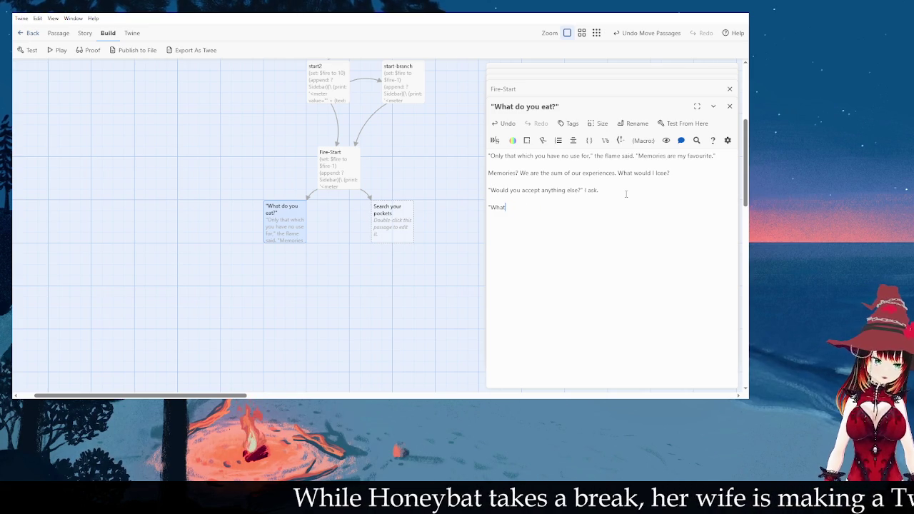
pyautogui.write('O')
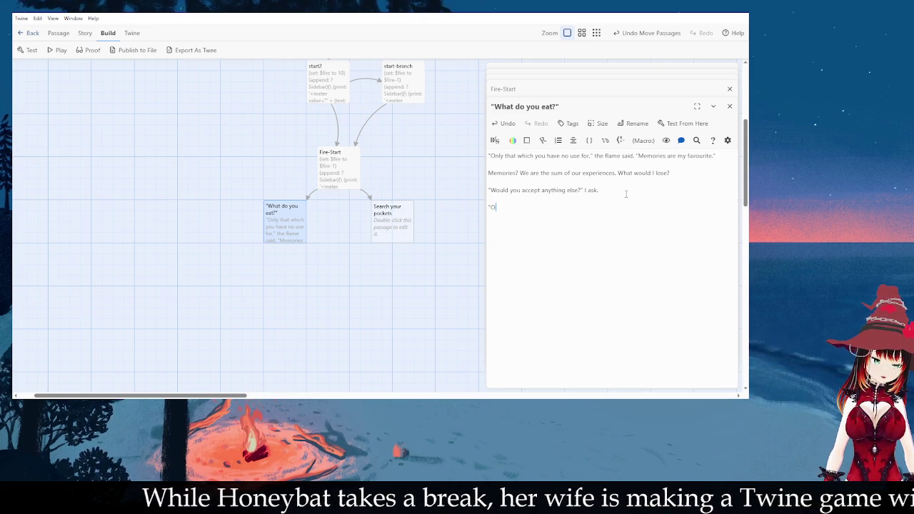
pyautogui.write('bjects of sentiment, ')
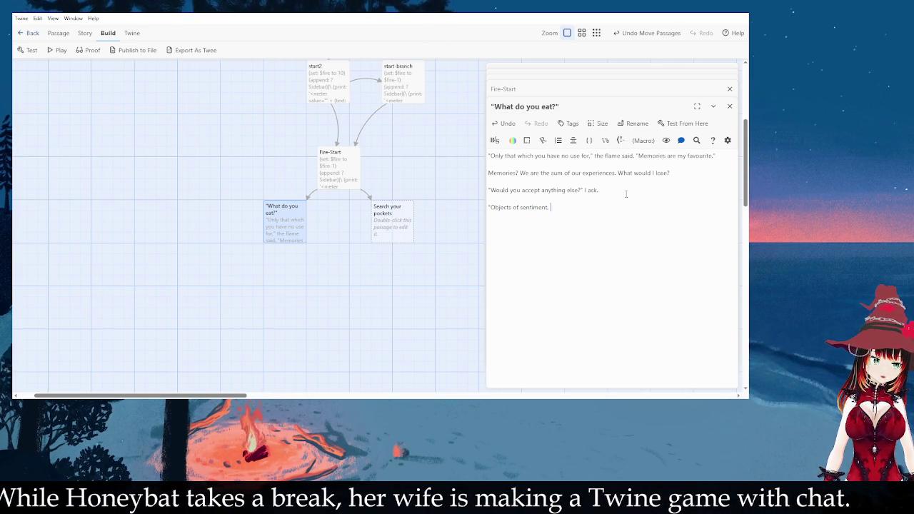
pyautogui.write('objects which carry memory.')
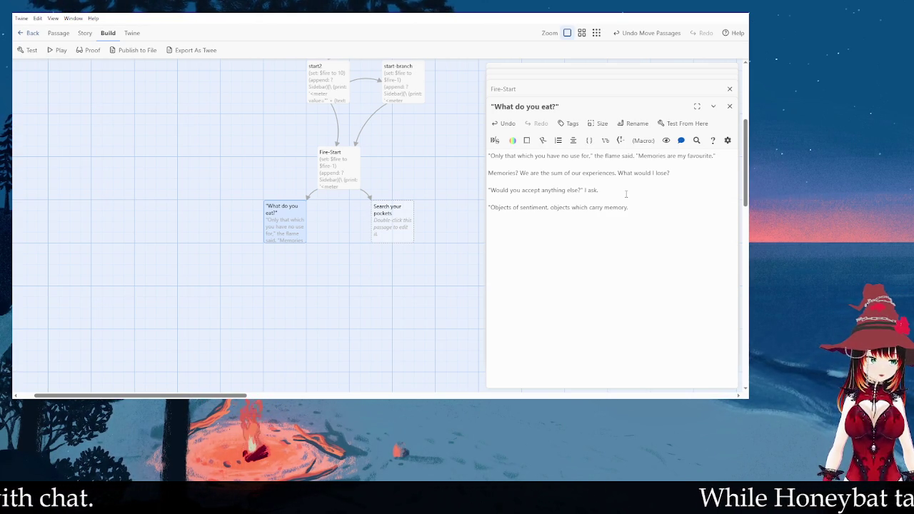
pyautogui.press('BackSpace')
pyautogui.press('BackSpace')
pyautogui.press('BackSpace')
pyautogui.write('were loved ')
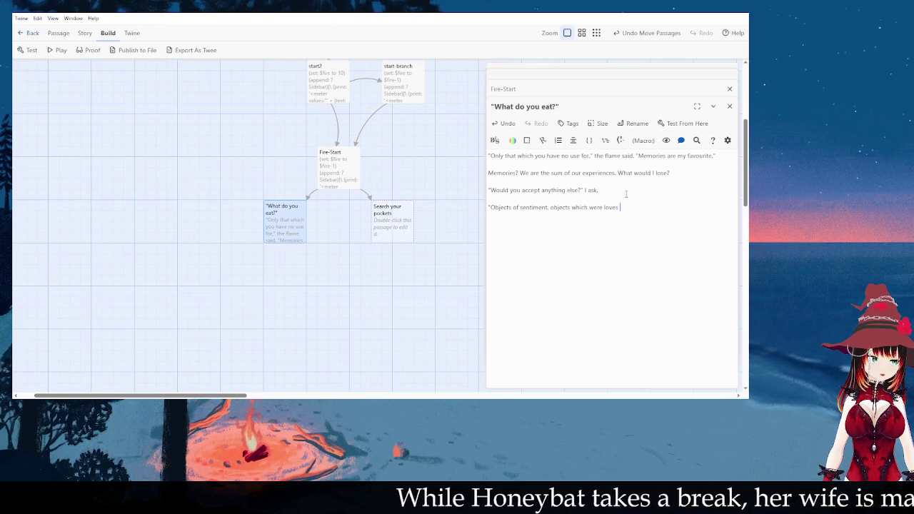
pyautogui.write('and tell a story."')
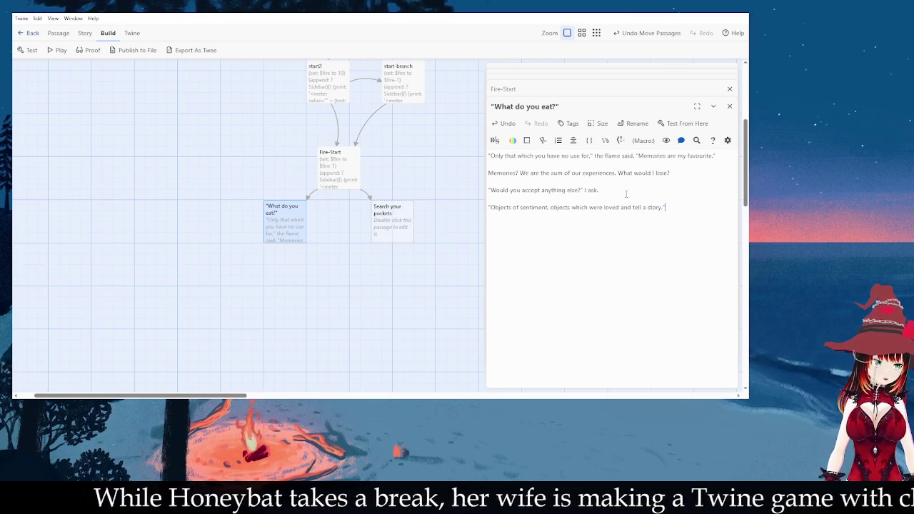
pyautogui.press('BackSpace')
pyautogui.press('BackSpace')
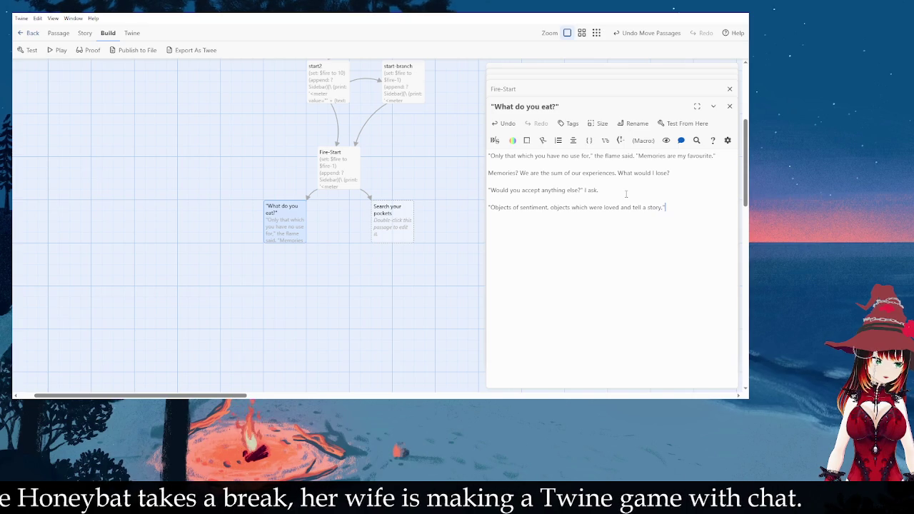
pyautogui.write('."')
# - Add a [[Search your pockets]] link on its own line below the reply
pyautogui.press('Return')
pyautogui.write('T')
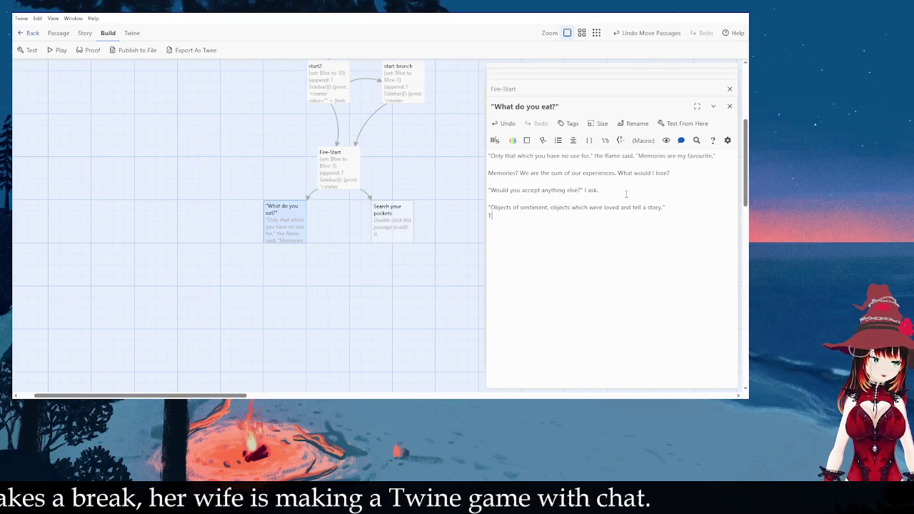
pyautogui.press('BackSpace')
pyautogui.press('Return')
pyautogui.write('[[Search')
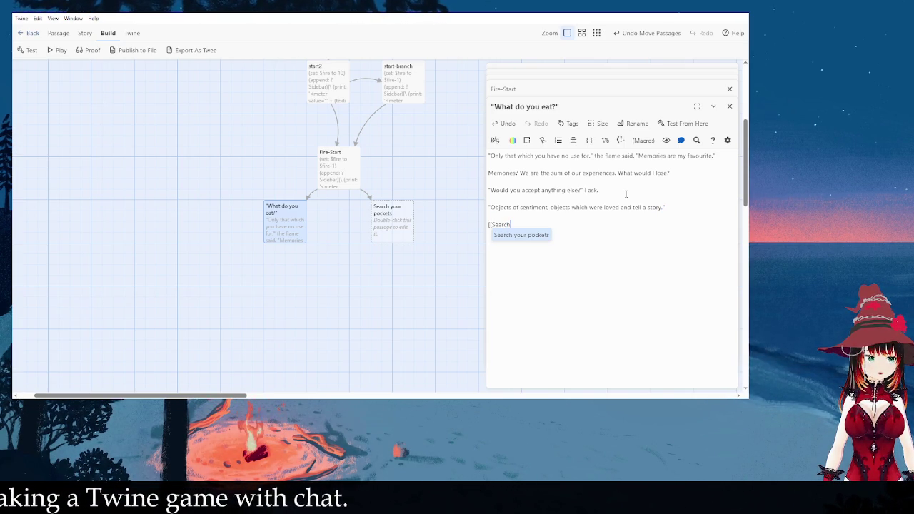
pyautogui.press('Return')
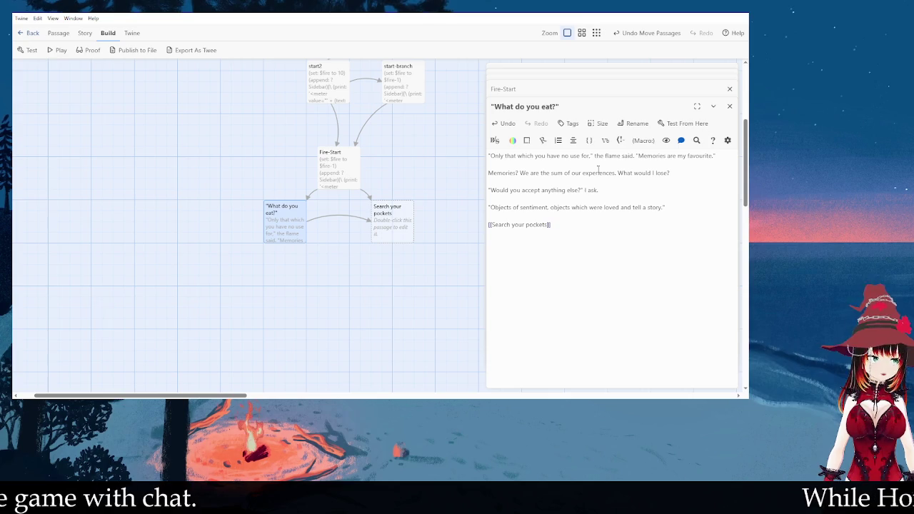
pyautogui.click(674, 207)
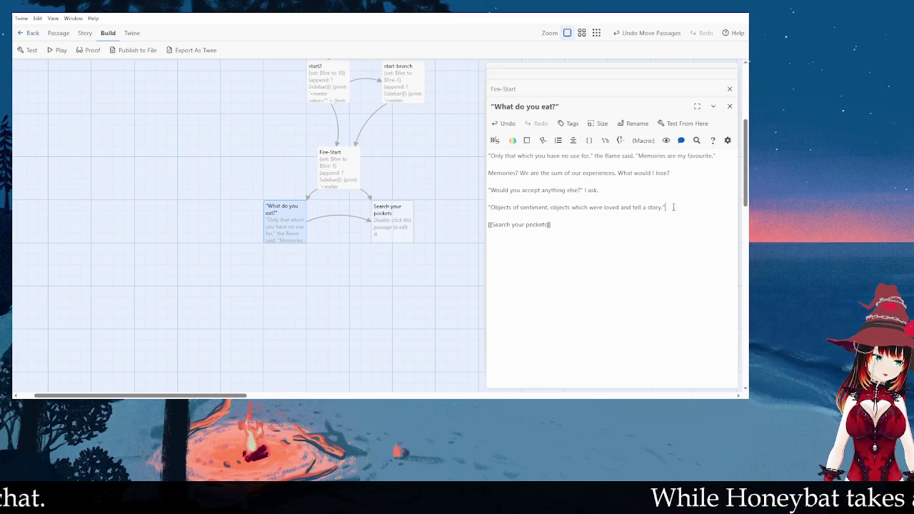
# - Colour "Only that which you have no use for," and "Memories are my favourite" lime
pyautogui.moveTo(592, 155); pyautogui.dragTo(489, 156)
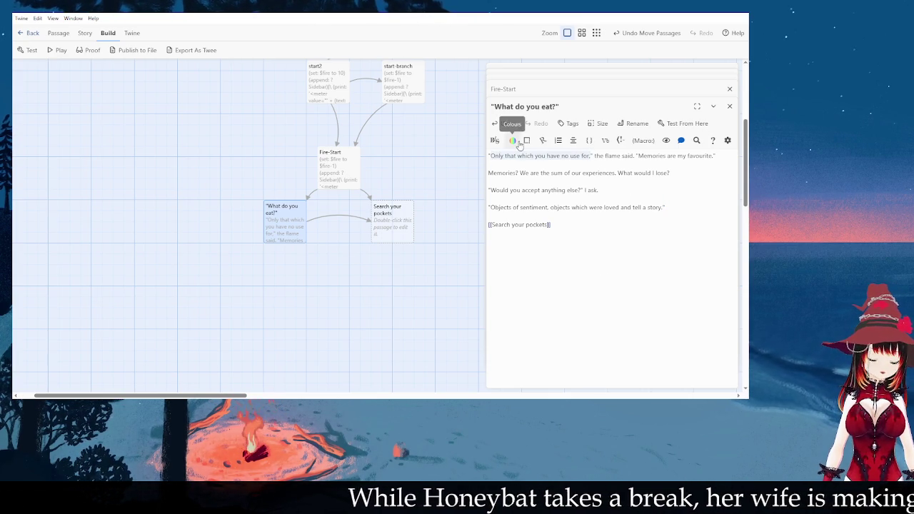
pyautogui.click(516, 141)
pyautogui.click(522, 154)
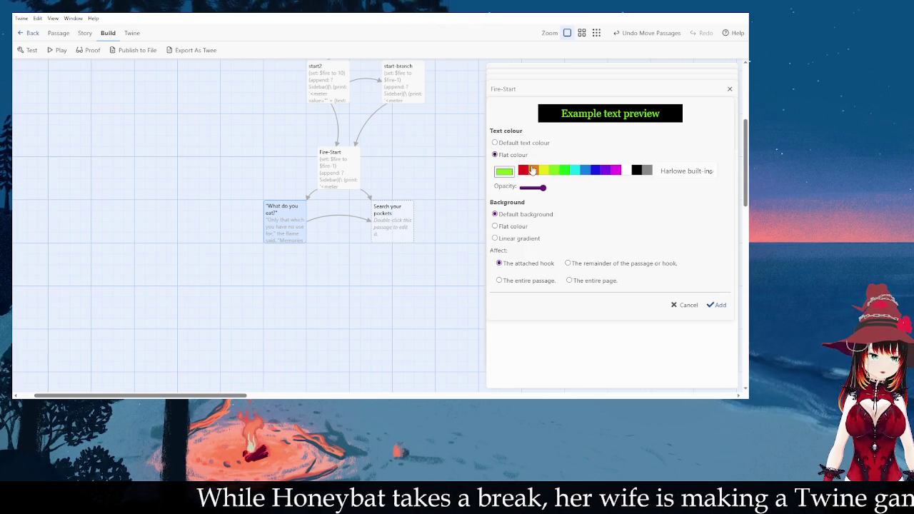
pyautogui.click(725, 311)
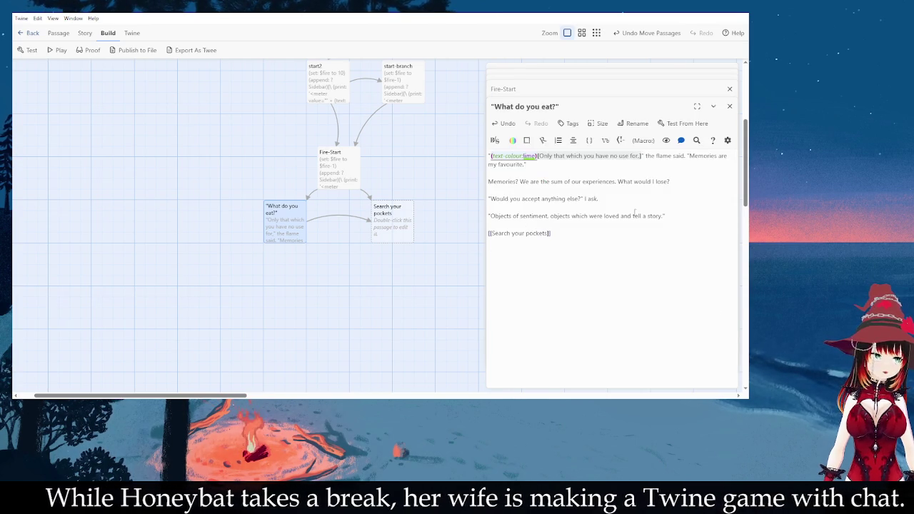
pyautogui.moveTo(690, 156)
pyautogui.mouseDown()
pyautogui.moveTo(529, 172)
pyautogui.moveTo(508, 164)
pyautogui.moveTo(525, 164)
pyautogui.mouseUp()
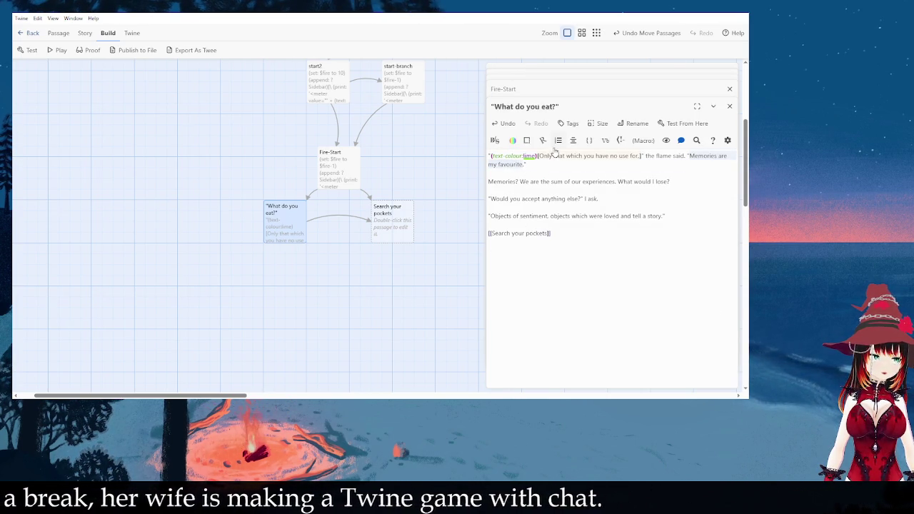
pyautogui.click(514, 148)
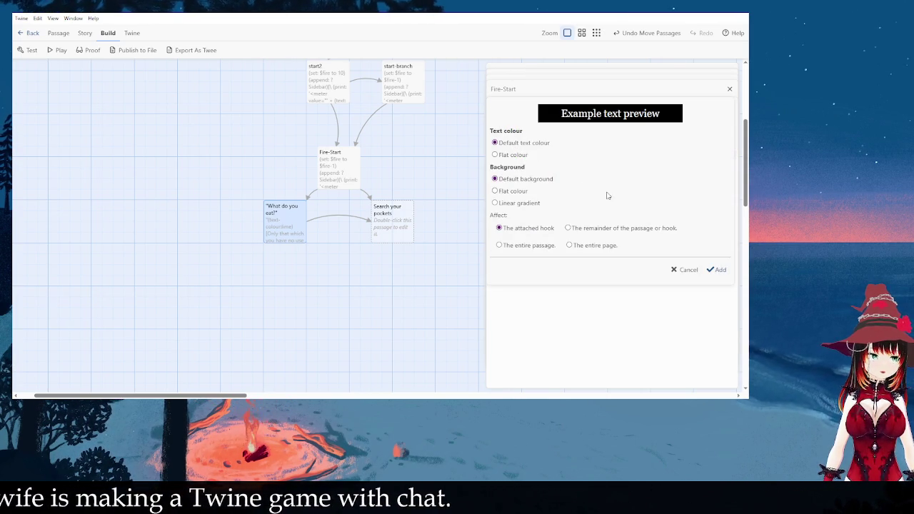
pyautogui.click(516, 155)
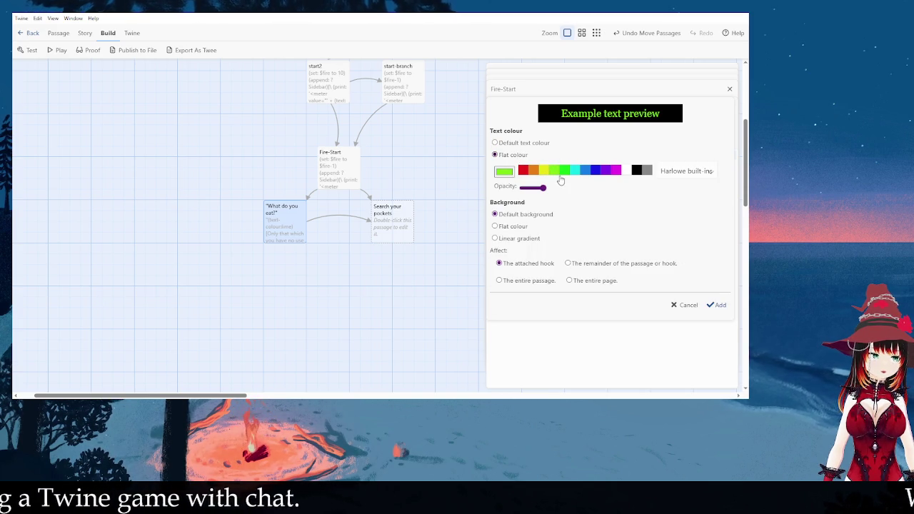
pyautogui.click(717, 305)
pyautogui.click(571, 191)
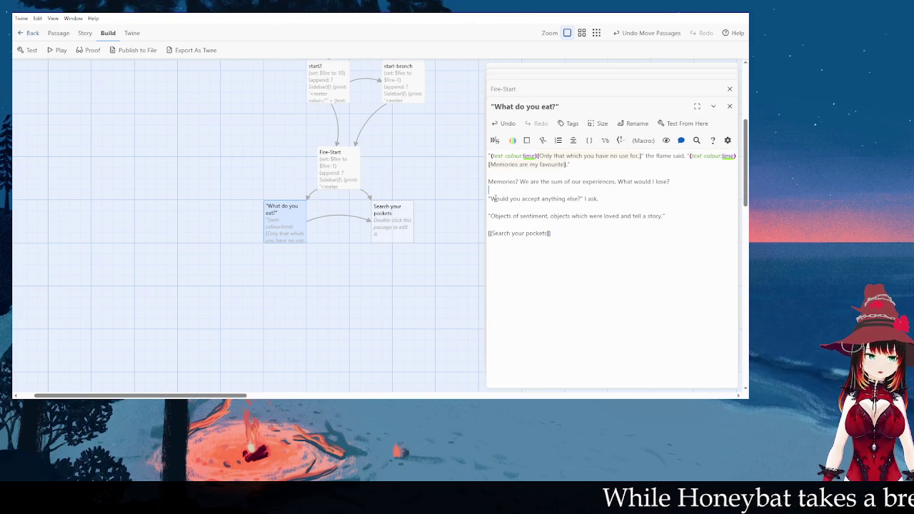
# - Colour the "Would you accept anything else?" question lime
pyautogui.moveTo(490, 199); pyautogui.dragTo(580, 199)
pyautogui.click(511, 140)
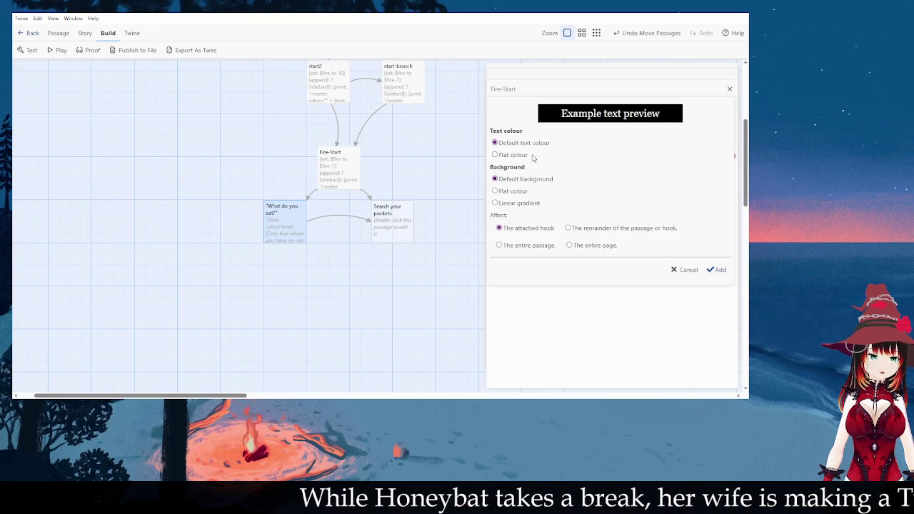
pyautogui.click(525, 156)
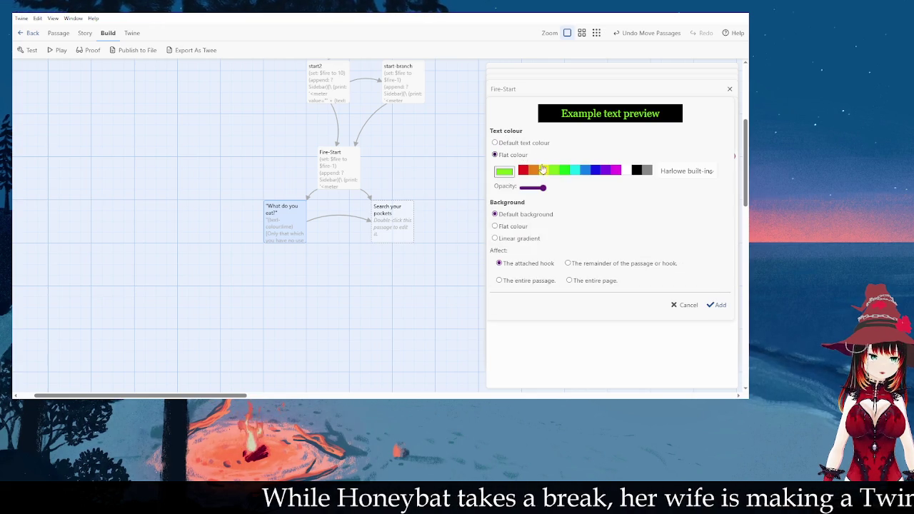
pyautogui.click(718, 305)
pyautogui.click(593, 230)
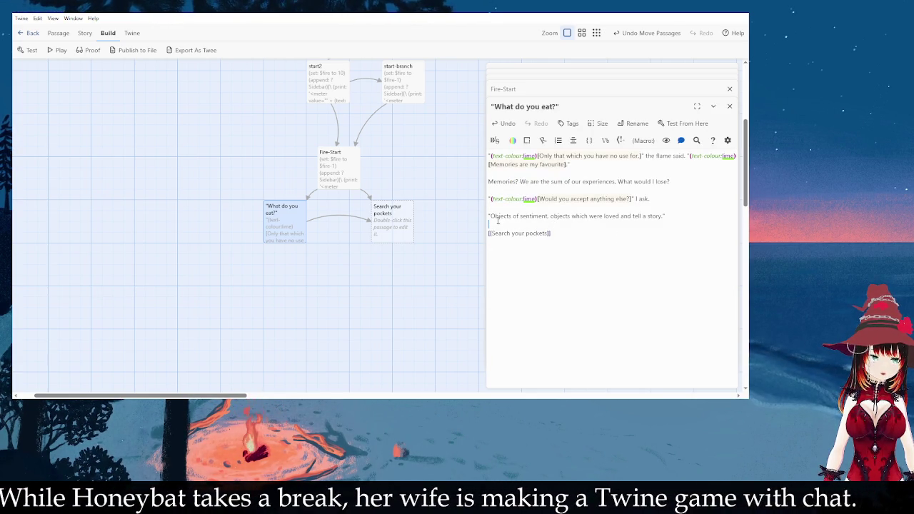
# - Undo the question's colour and make the "Objects of sentiment" sentence lime instead
pyautogui.moveTo(491, 216); pyautogui.dragTo(647, 212)
pyautogui.hotkey('ctrl', 'z')
pyautogui.moveTo(492, 215); pyautogui.dragTo(665, 213)
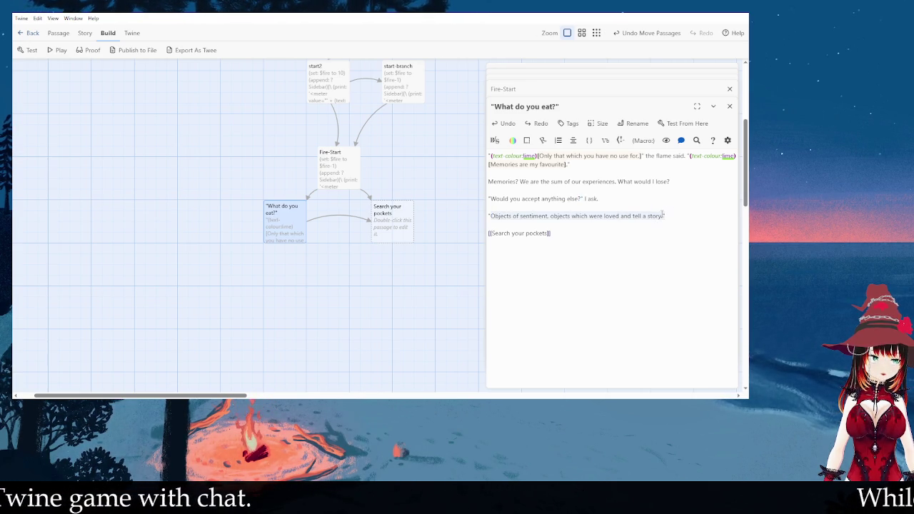
pyautogui.click(512, 140)
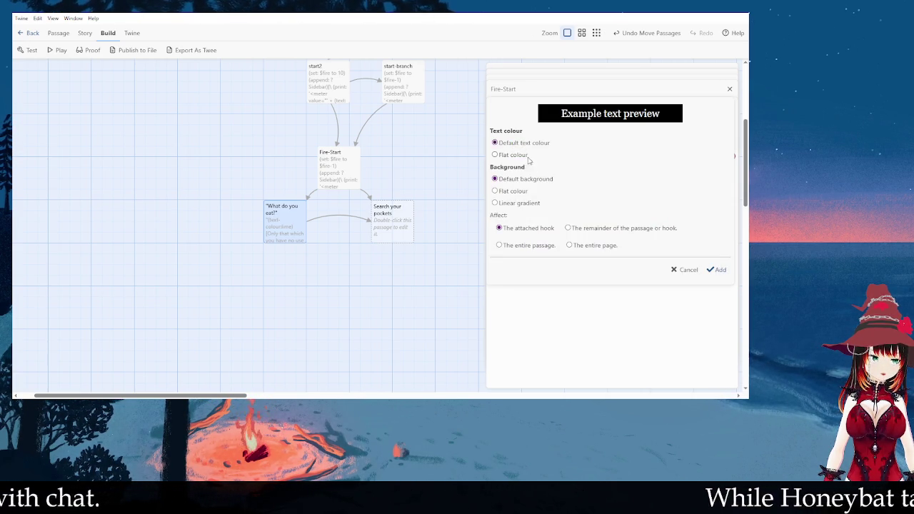
pyautogui.click(523, 156)
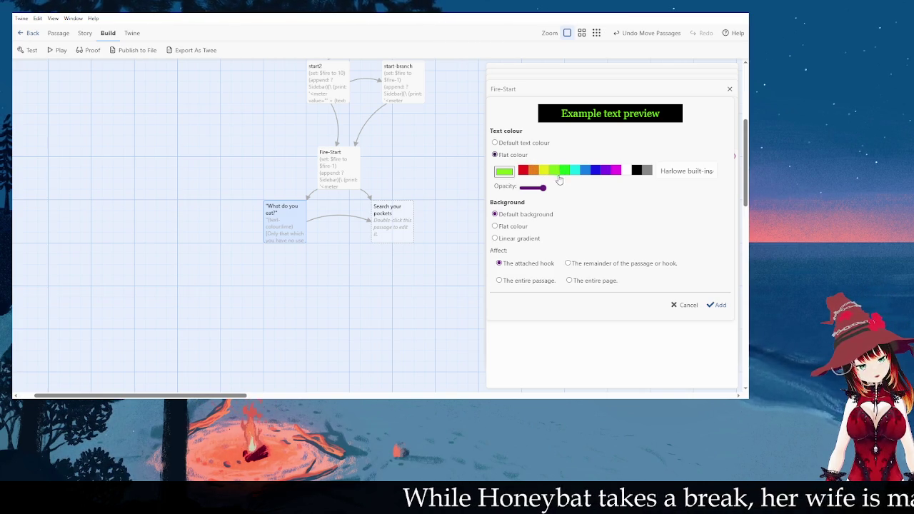
pyautogui.click(718, 305)
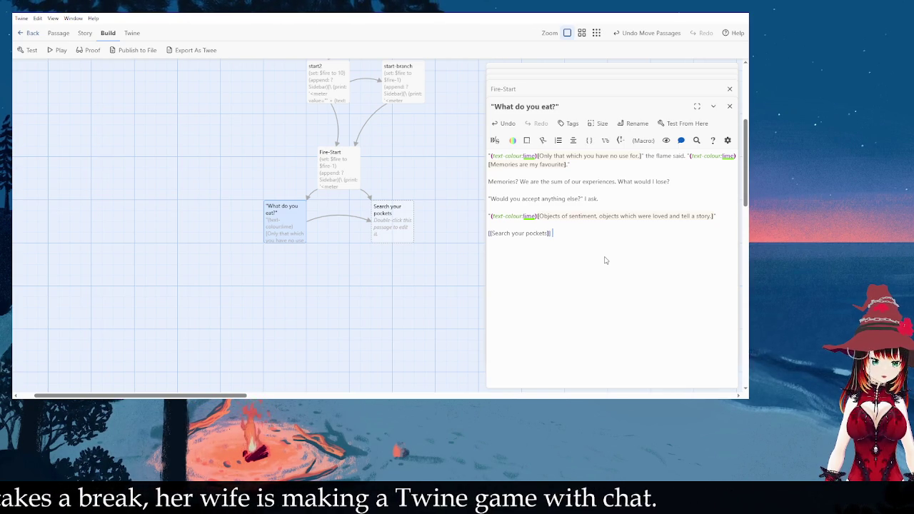
pyautogui.doubleClick(399, 91)
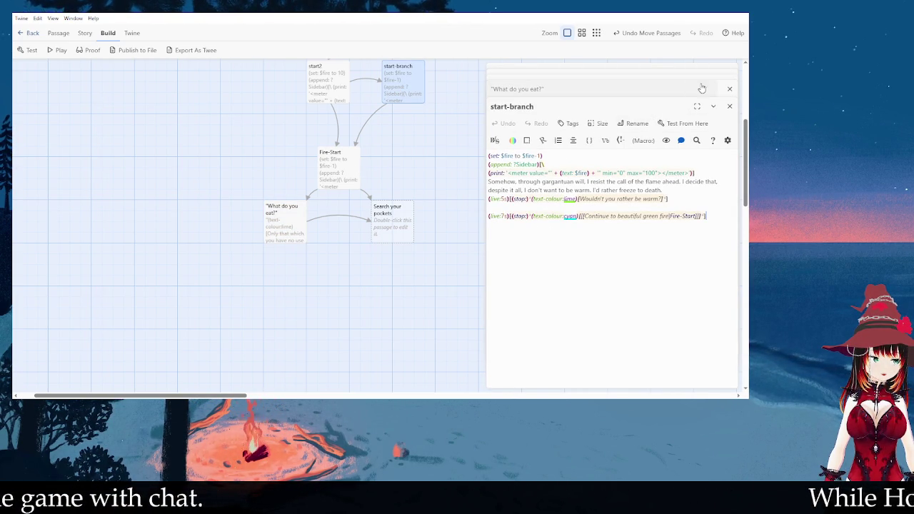
# - Copy Fire-Start's first three meter code lines and paste them atop "What do you eat?"
pyautogui.scroll(2, 700, 88)
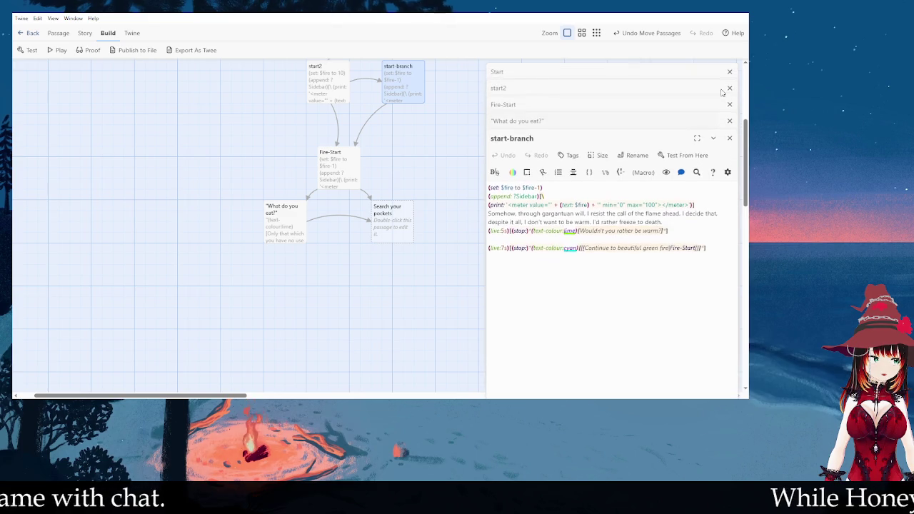
pyautogui.click(654, 125)
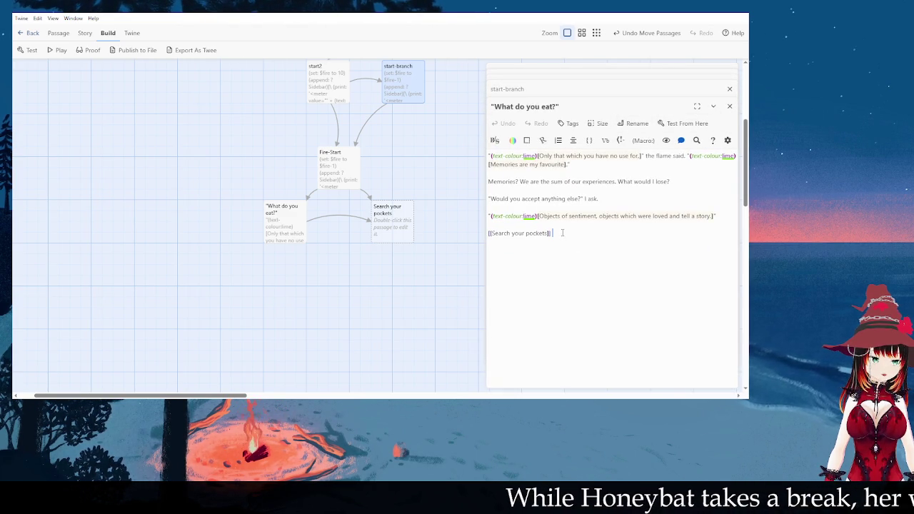
pyautogui.click(495, 162)
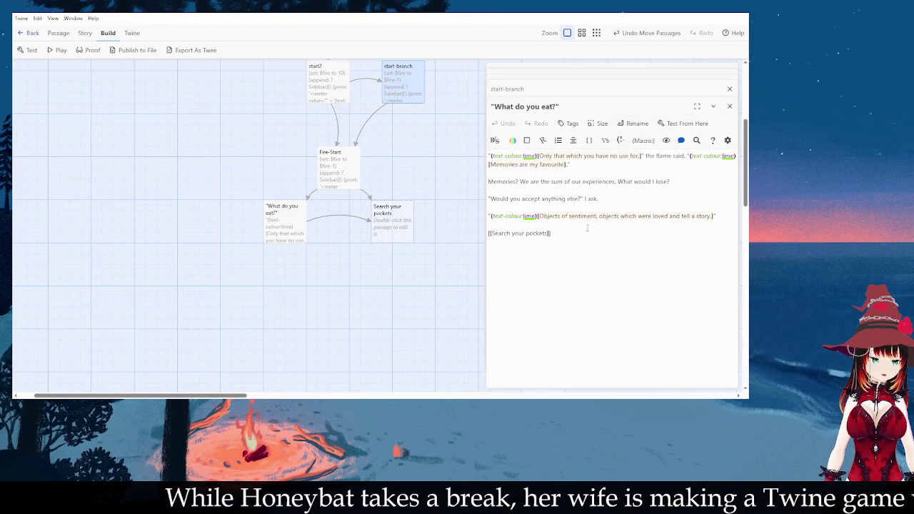
pyautogui.doubleClick(330, 175)
pyautogui.moveTo(726, 168)
pyautogui.mouseDown()
pyautogui.moveTo(493, 165)
pyautogui.moveTo(489, 155)
pyautogui.mouseUp()
pyautogui.click(272, 227)
pyautogui.doubleClick(272, 227)
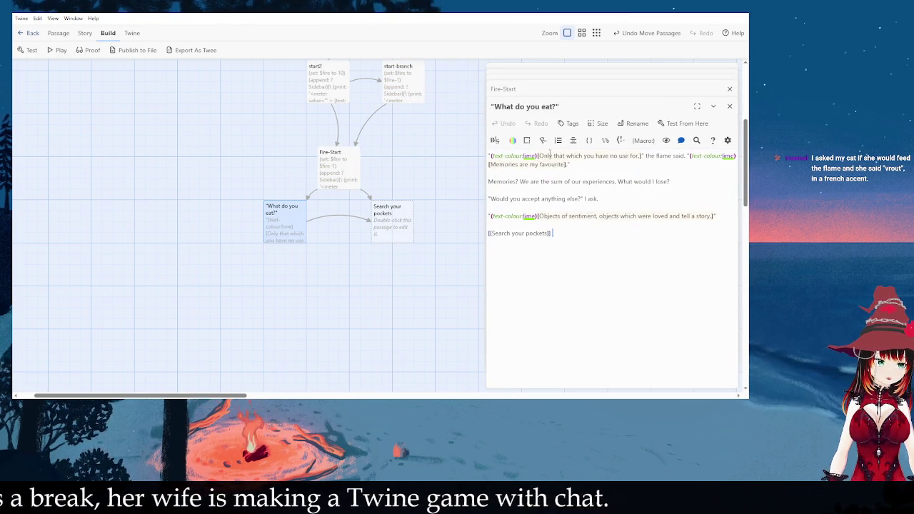
pyautogui.hotkey('ctrl', 'v')
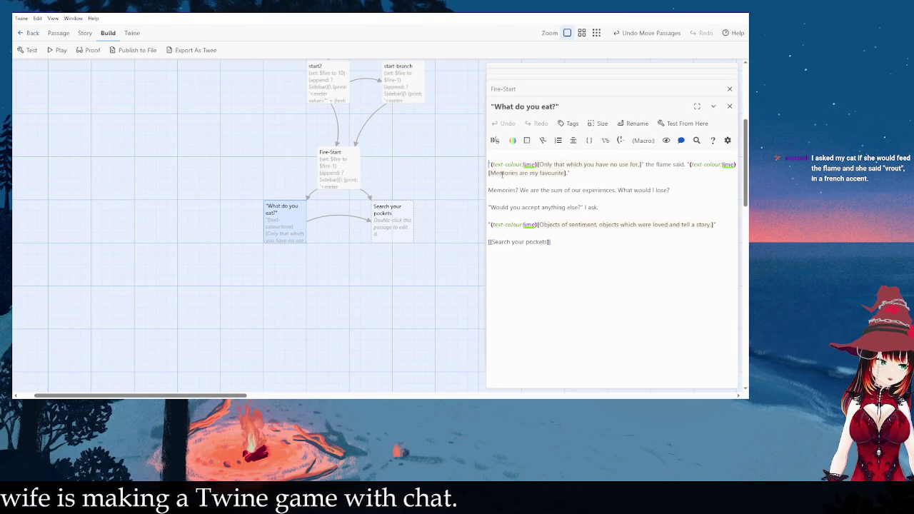
# - Add blank lines below the pasted meter code and write the (if: $fire < 1) condition
pyautogui.press('Return')
pyautogui.press('Return')
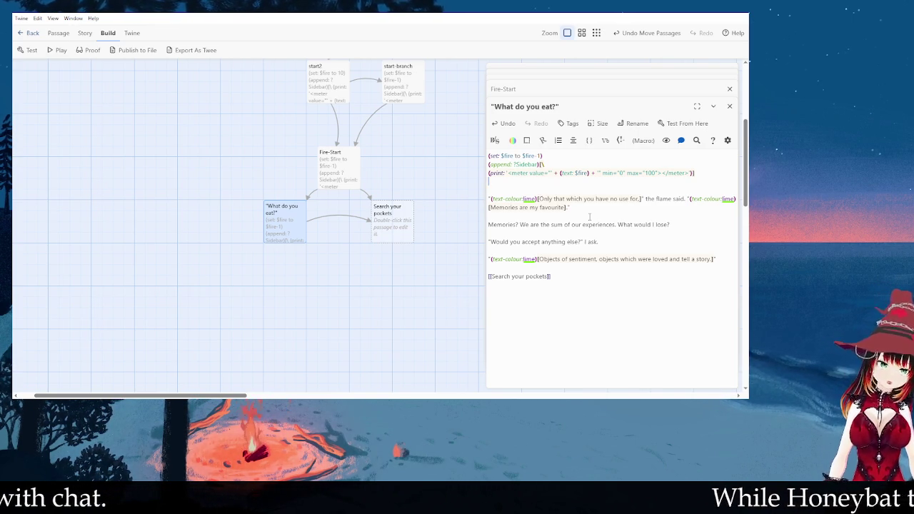
pyautogui.write('(if:')
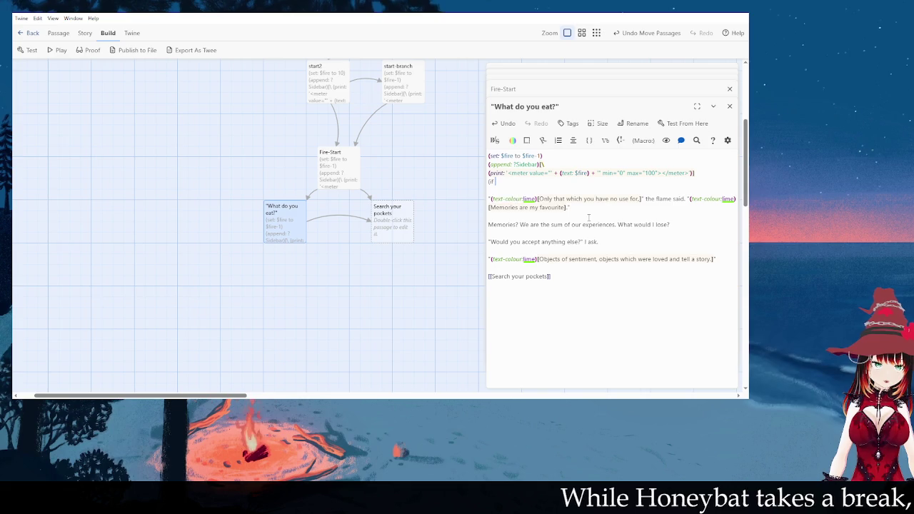
pyautogui.write(': $fire <1')
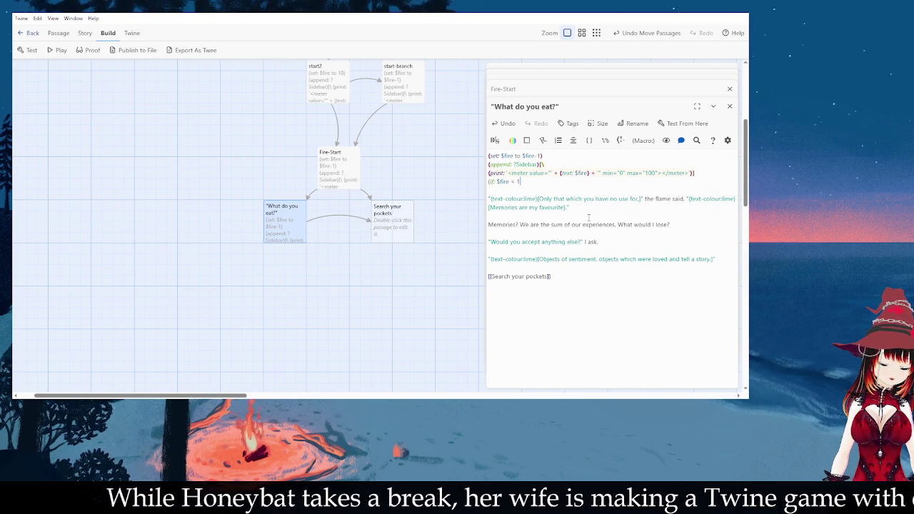
pyautogui.write(')')
pyautogui.press('Return')
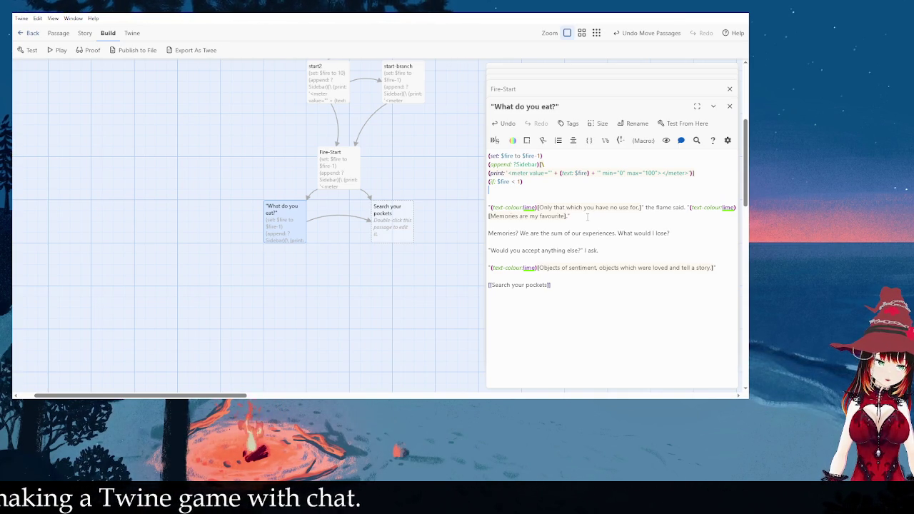
pyautogui.click(537, 184)
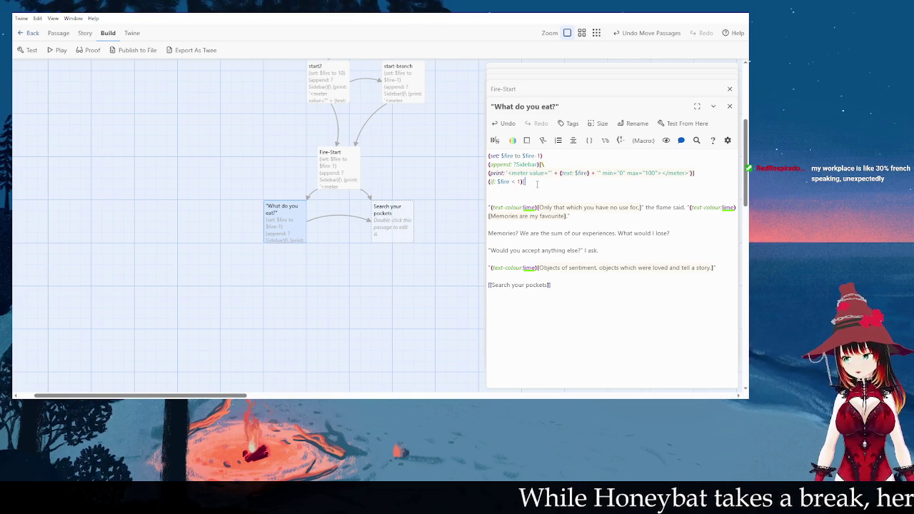
# - Make the fire check link to "The fire, with an effervescent sigh, flickers and dies."
pyautogui.write('[')
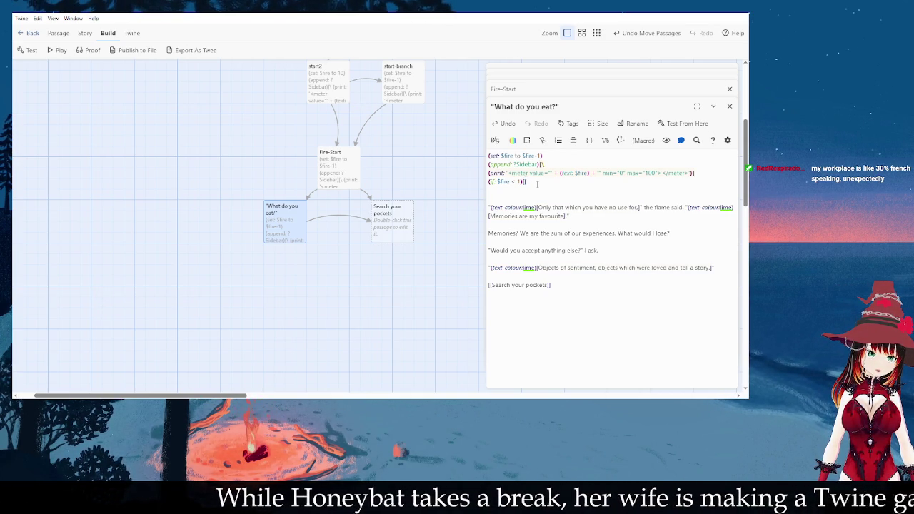
pyautogui.write('[')
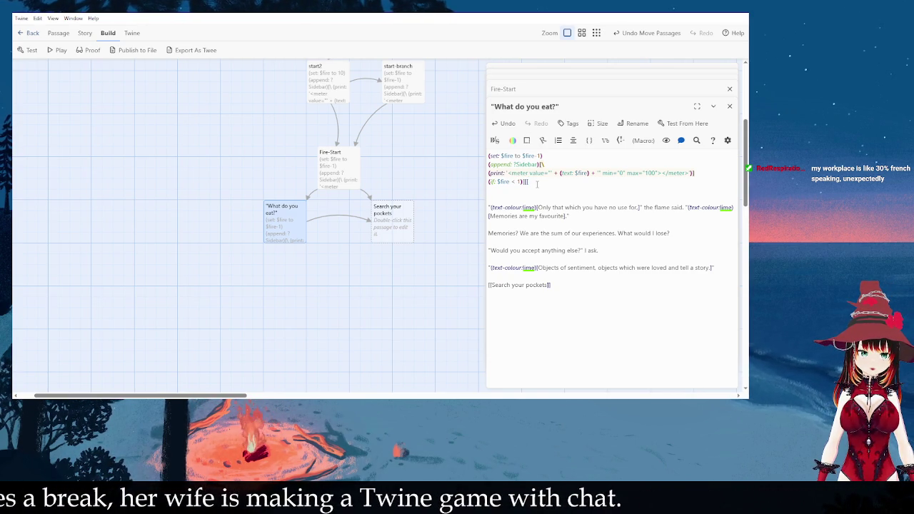
pyautogui.write('[You')
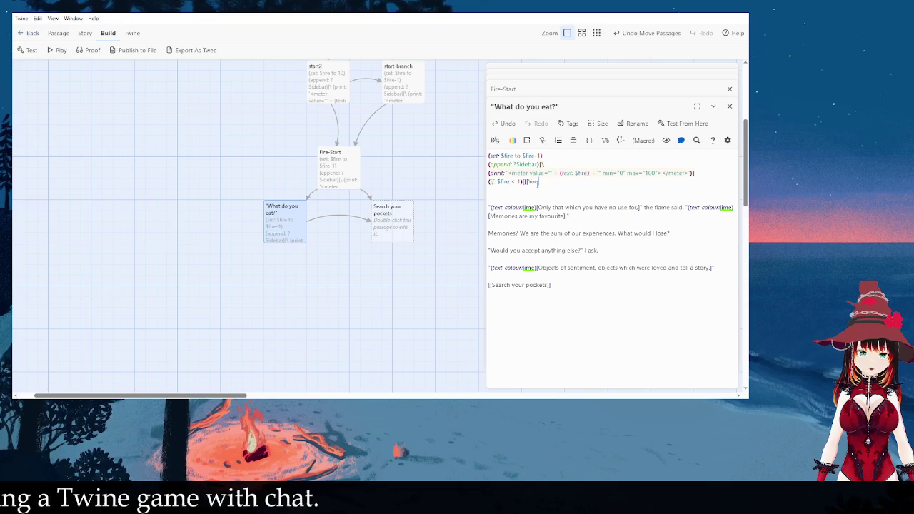
pyautogui.press('BackSpace')
pyautogui.press('BackSpace')
pyautogui.press('BackSpace')
pyautogui.write('The fire')
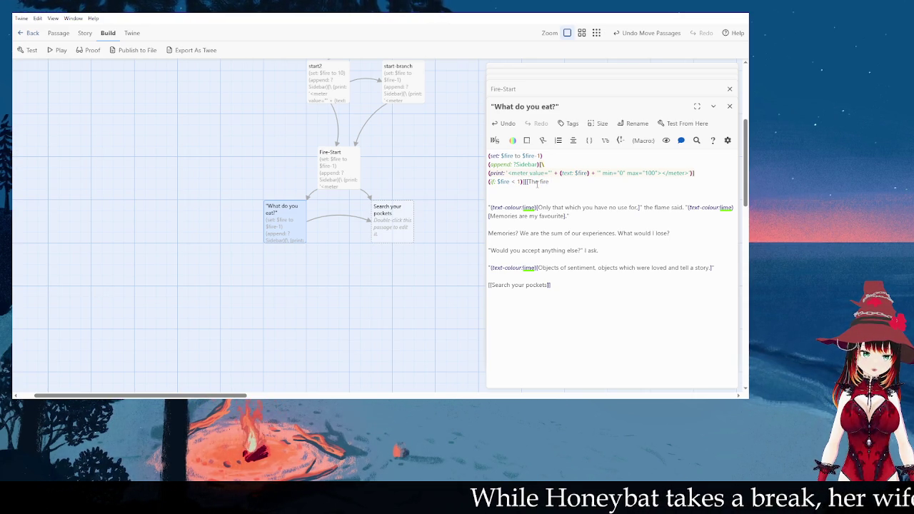
pyautogui.write(', with a ')
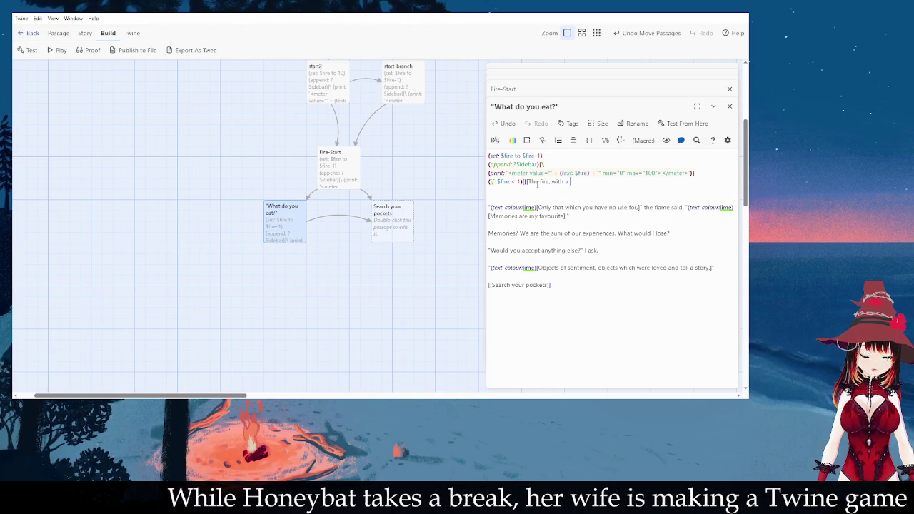
pyautogui.write('n effervescent')
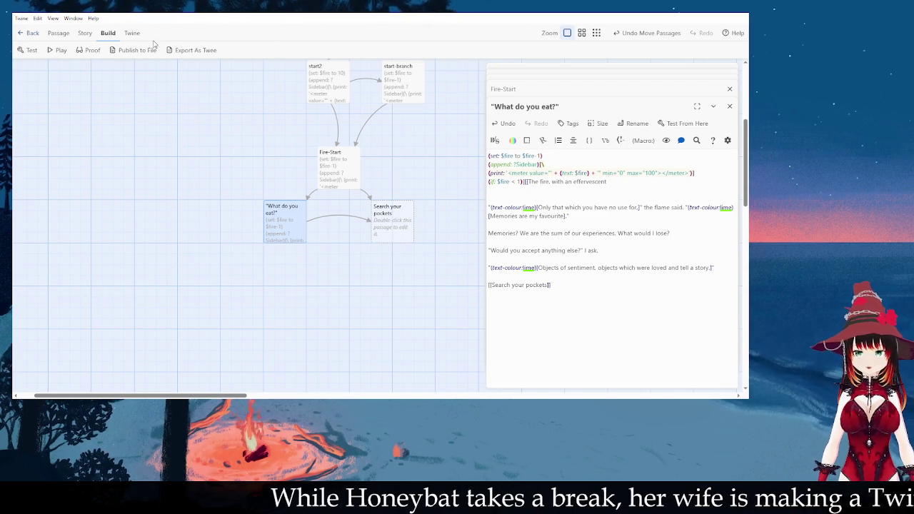
pyautogui.write(' sigh, flickers and dies.]]')
# - Wrap the existing dialogue in an (else:)[ … ] hook
pyautogui.press('Return')
pyautogui.write('(else:)[')
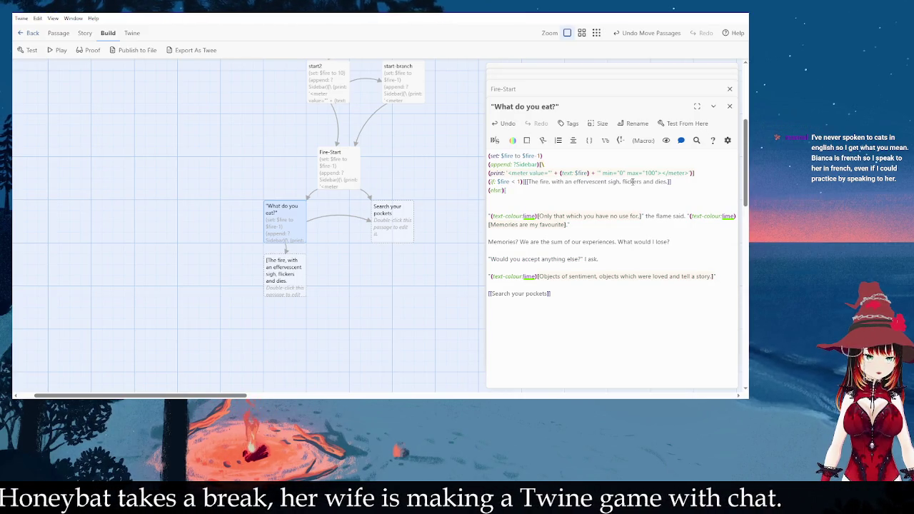
pyautogui.press('Delete')
pyautogui.press('Delete')
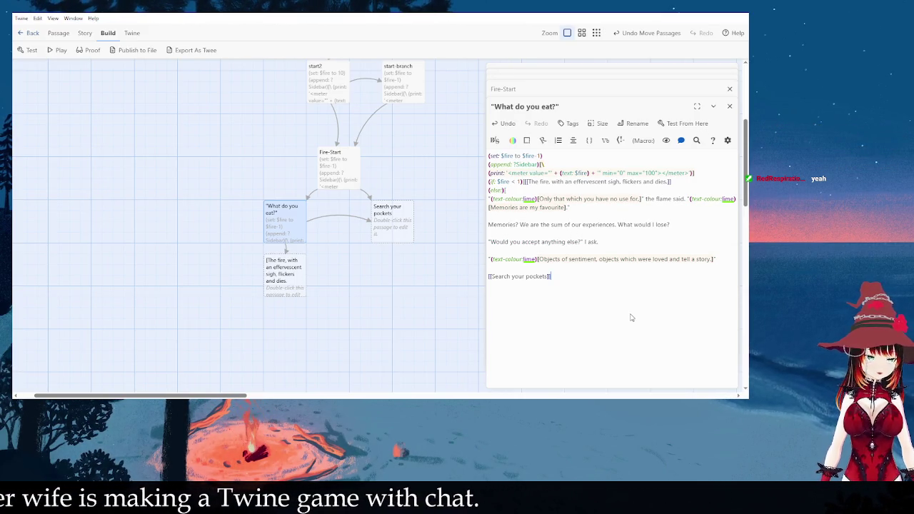
pyautogui.write(']')
pyautogui.press('Return')
pyautogui.write(']')
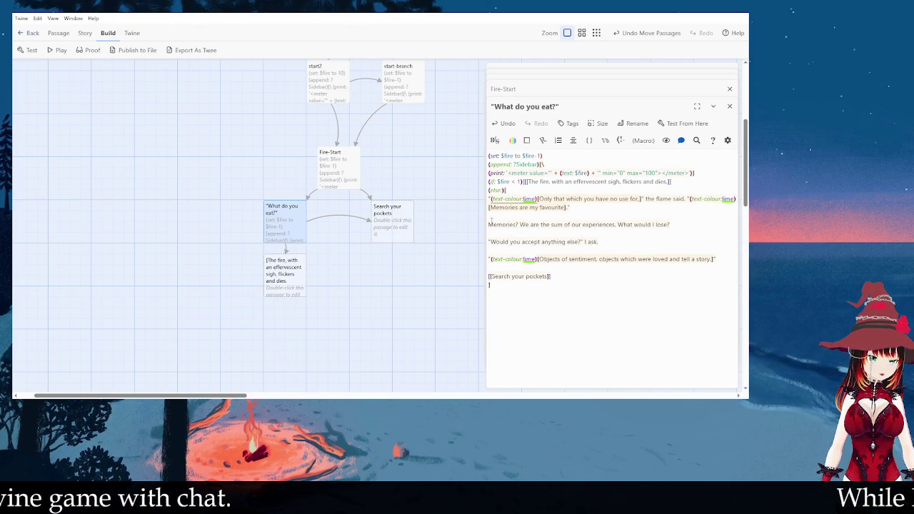
# - Wrap the "Would you accept anything else?" line in a (live:6s)[(stop:)] timed hook
pyautogui.click(489, 242)
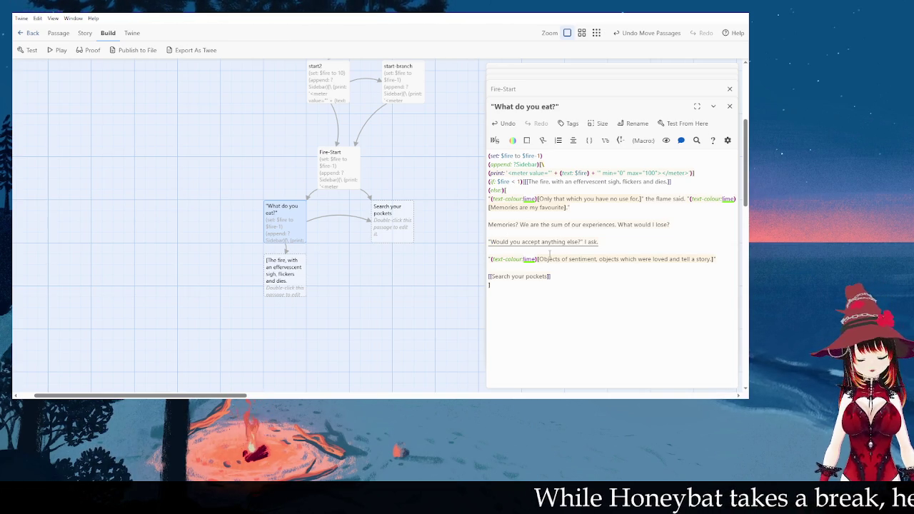
pyautogui.write('(live:')
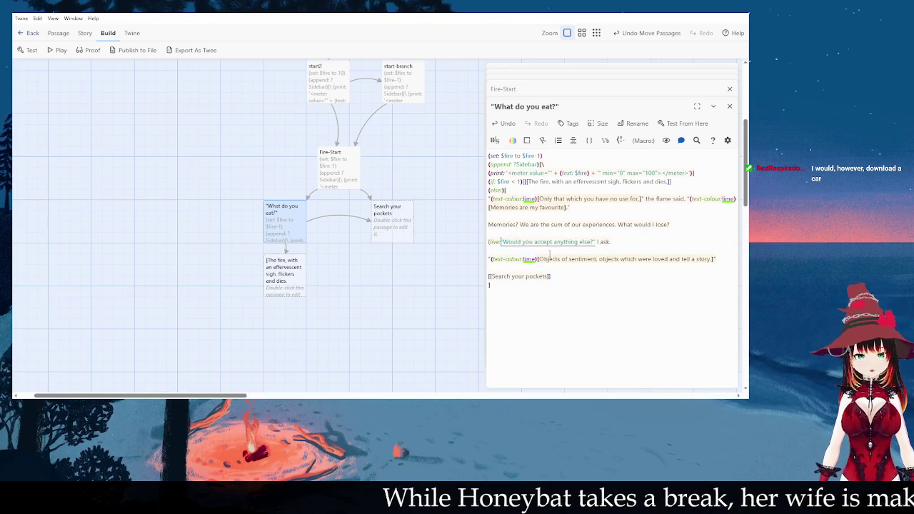
pyautogui.write('6')
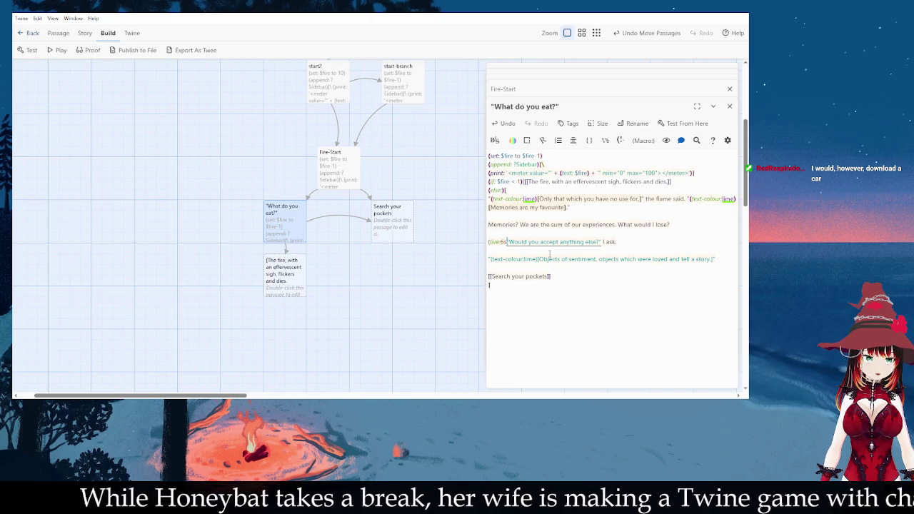
pyautogui.press('BackSpace')
pyautogui.write('2s)[')
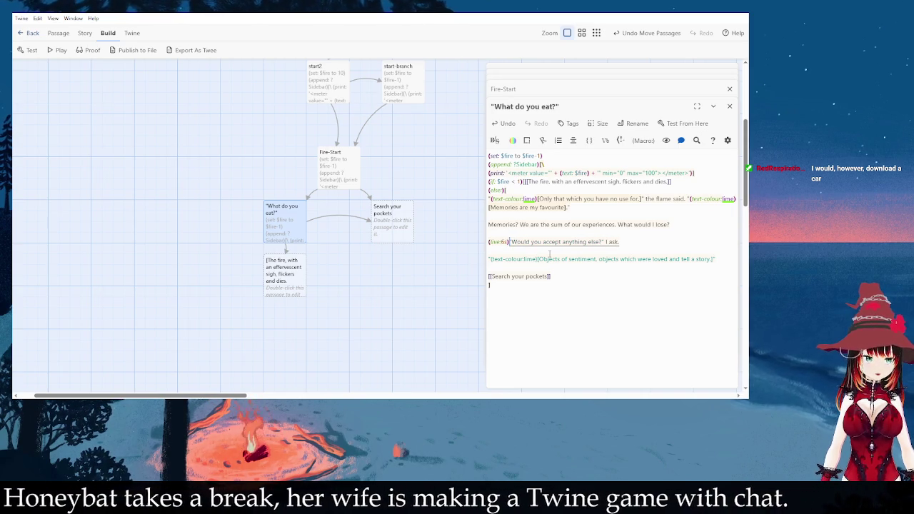
pyautogui.write('(stop:')
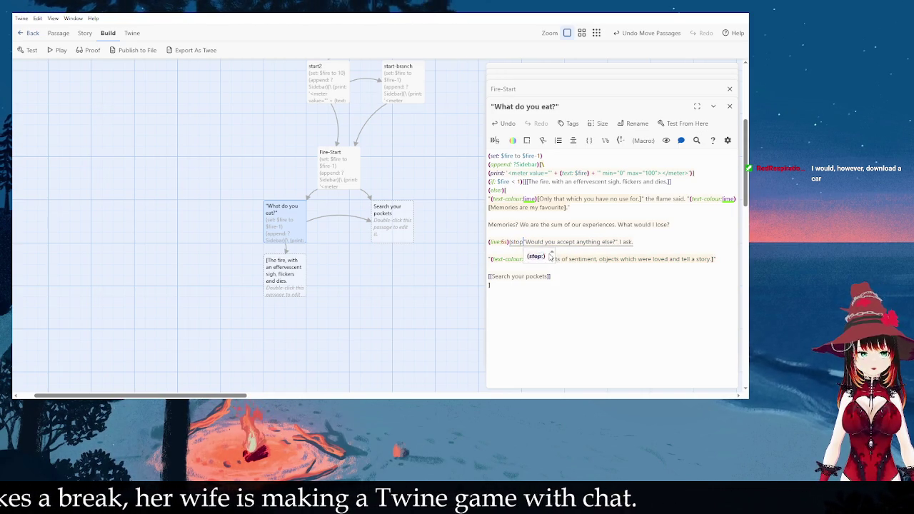
pyautogui.write(')')
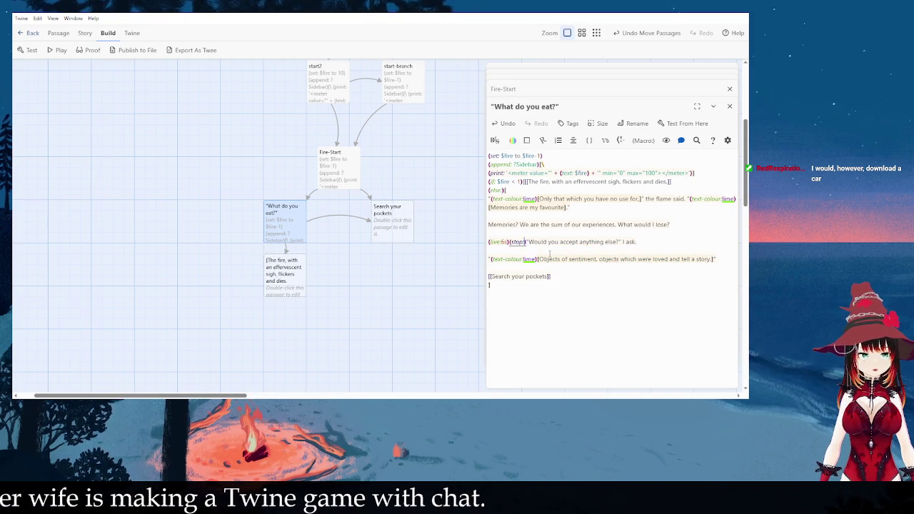
pyautogui.press('Left')
pyautogui.press('Left')
pyautogui.press('Left')
pyautogui.write('[')
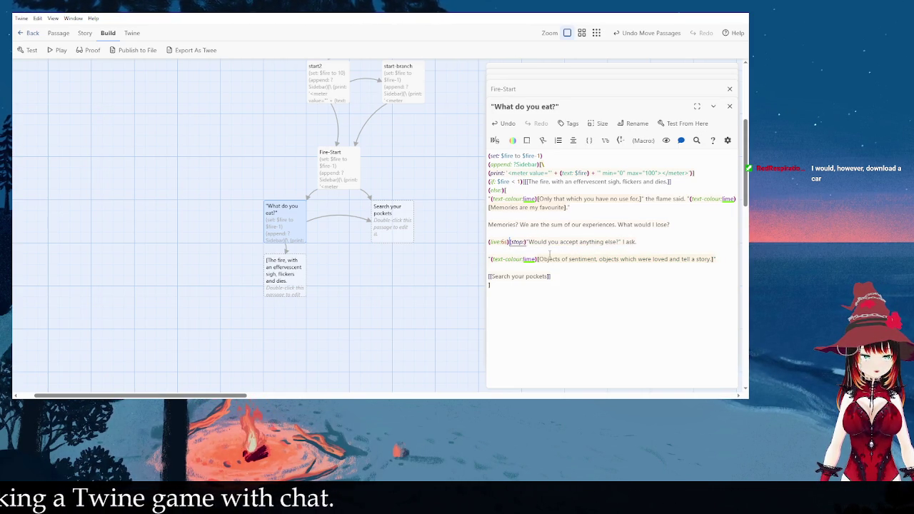
pyautogui.write(']')
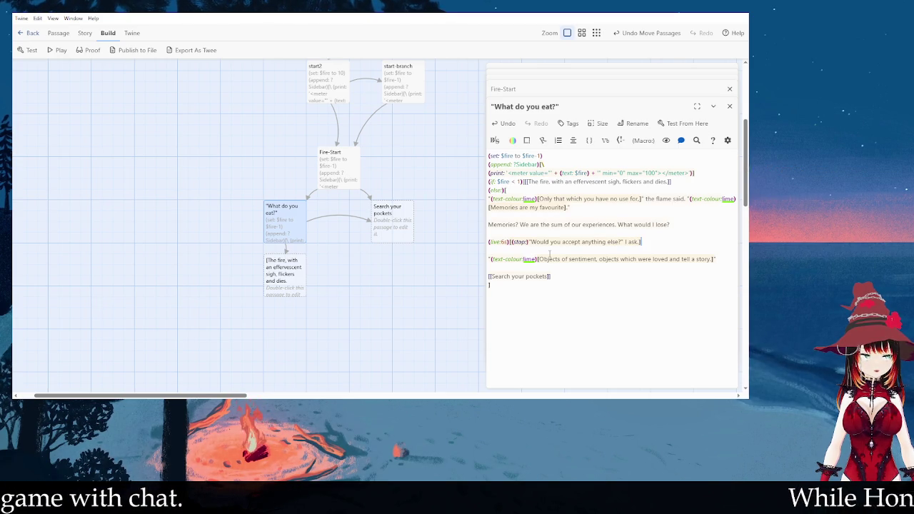
# - Prefix the flame's reply with (live:8s)[(stop:)] so it appears after 8 seconds
pyautogui.press('Down')
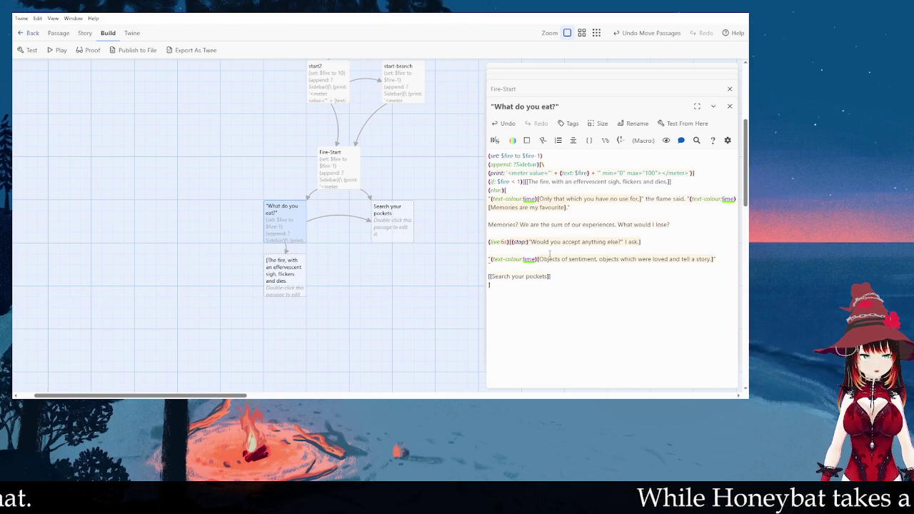
pyautogui.write('(live:')
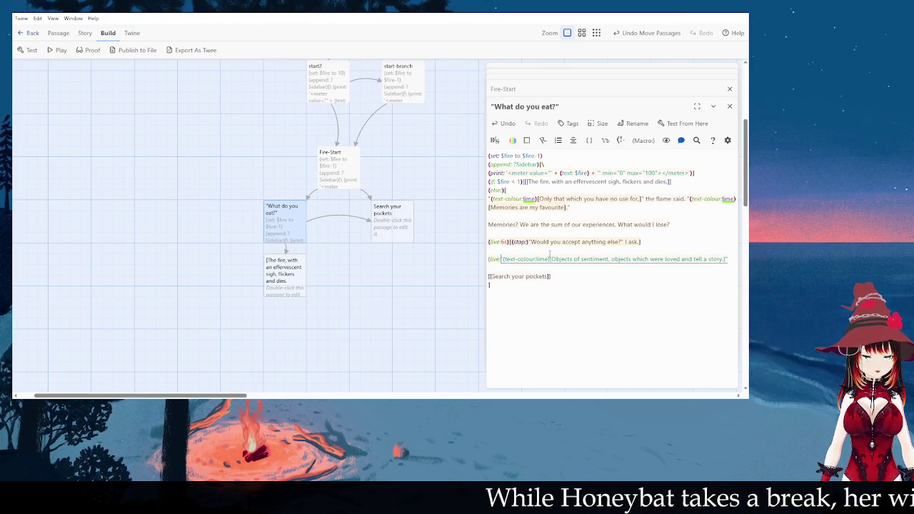
pyautogui.write('8s)[')
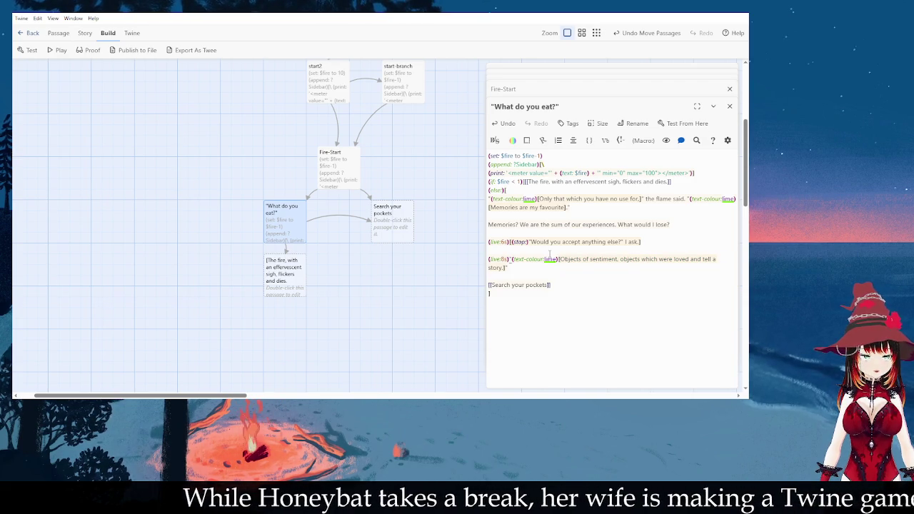
pyautogui.write('(stop:)')
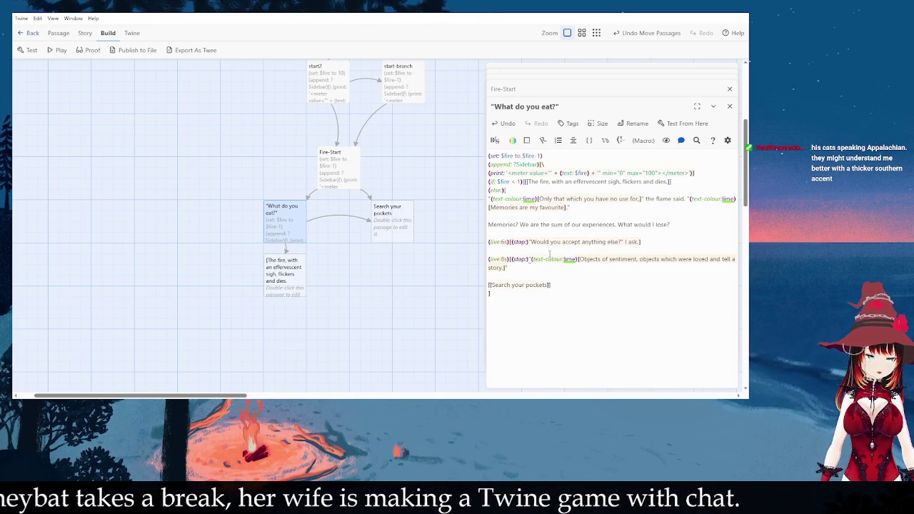
pyautogui.write(']')
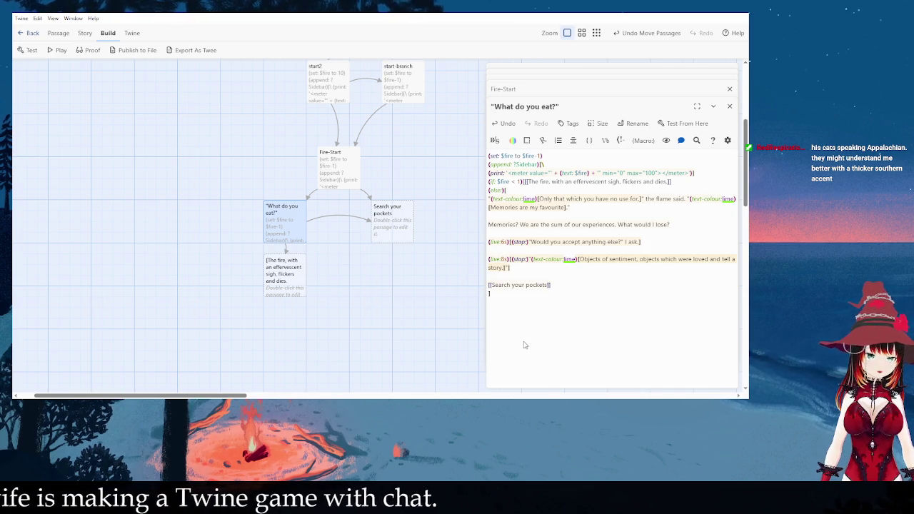
pyautogui.moveTo(305, 278); pyautogui.dragTo(336, 300)
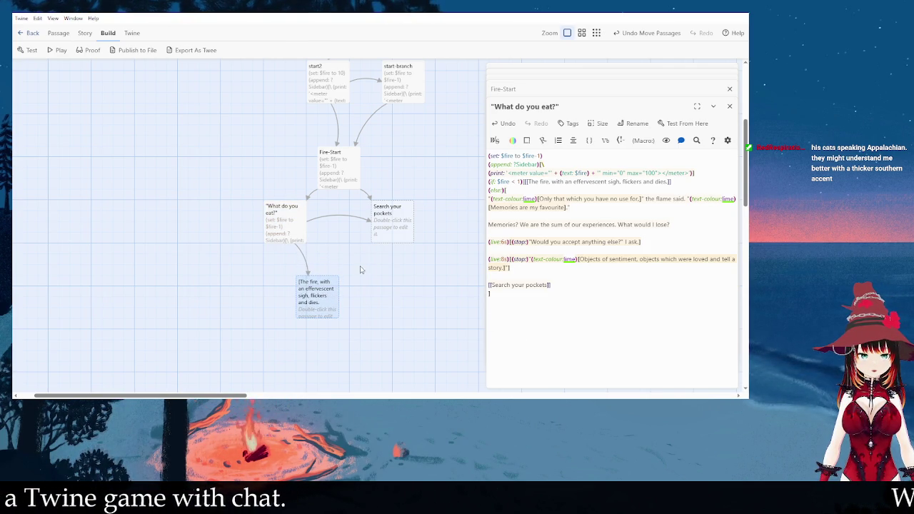
# - Rearrange the dying-fire and "What do you eat?" passages on the story map
pyautogui.moveTo(291, 222)
pyautogui.mouseDown()
pyautogui.moveTo(333, 221)
pyautogui.moveTo(483, 160)
pyautogui.moveTo(475, 168)
pyautogui.mouseUp()
pyautogui.moveTo(386, 232); pyautogui.dragTo(365, 254)
pyautogui.moveTo(322, 300); pyautogui.dragTo(450, 286)
pyautogui.hscroll(3, 404, 326)
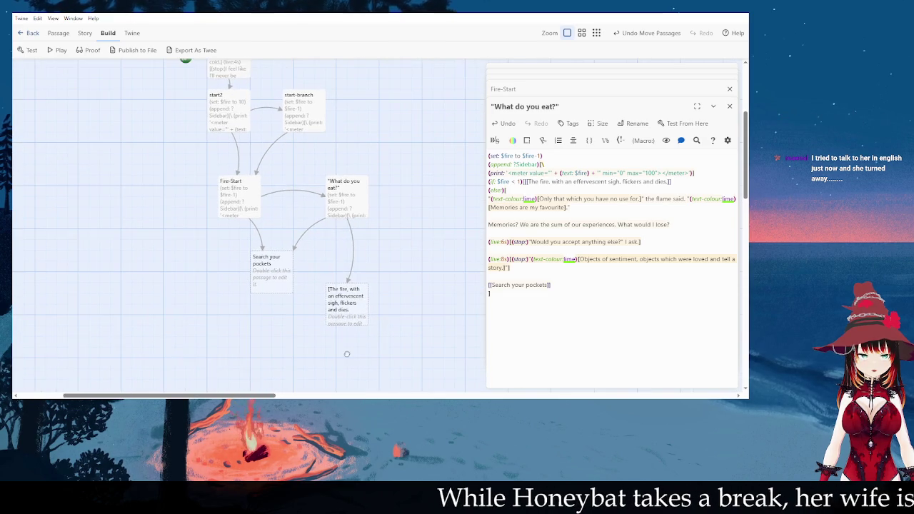
pyautogui.moveTo(359, 300)
pyautogui.mouseDown()
pyautogui.moveTo(455, 208)
pyautogui.moveTo(455, 157)
pyautogui.moveTo(462, 180)
pyautogui.mouseUp()
pyautogui.hscroll(2, 411, 257)
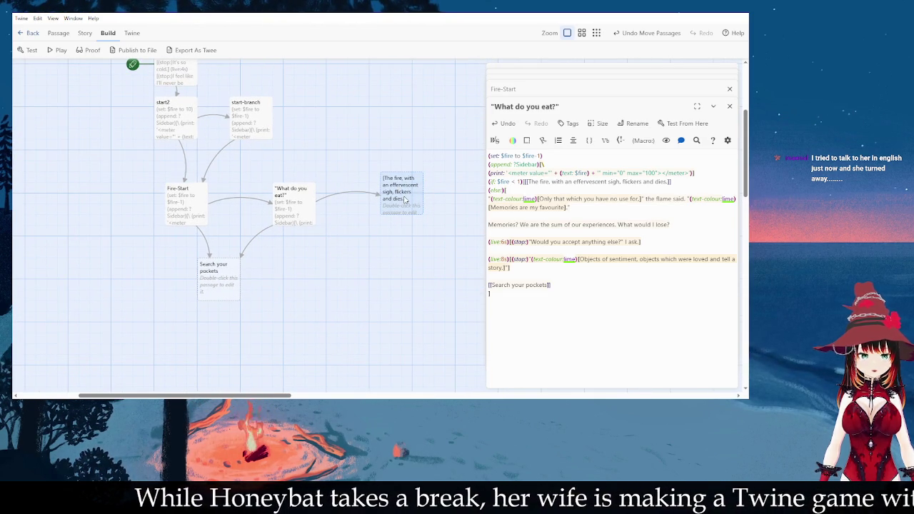
# - Add the $fire < 1 dying-fire check and (else:) hook to start-branch, closed with ]
pyautogui.moveTo(514, 190)
pyautogui.mouseDown()
pyautogui.moveTo(485, 168)
pyautogui.moveTo(487, 153)
pyautogui.mouseUp()
pyautogui.doubleClick(260, 125)
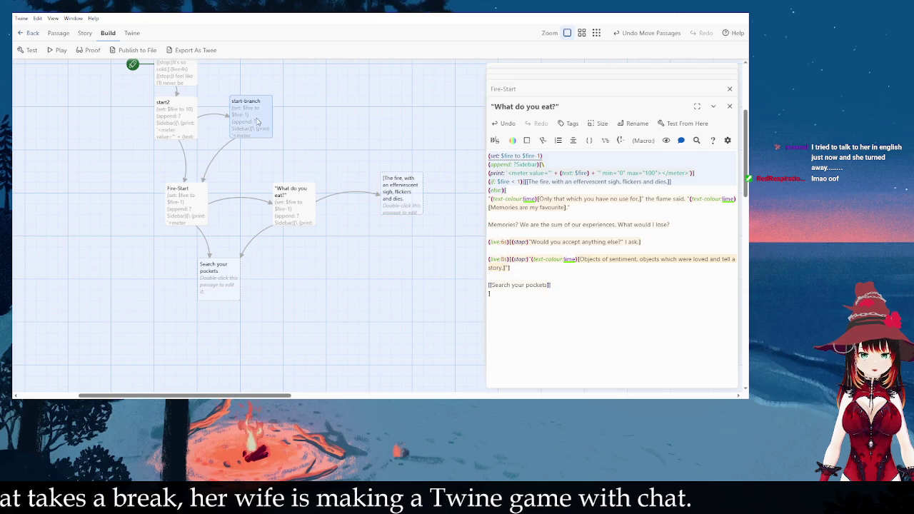
pyautogui.click(676, 193)
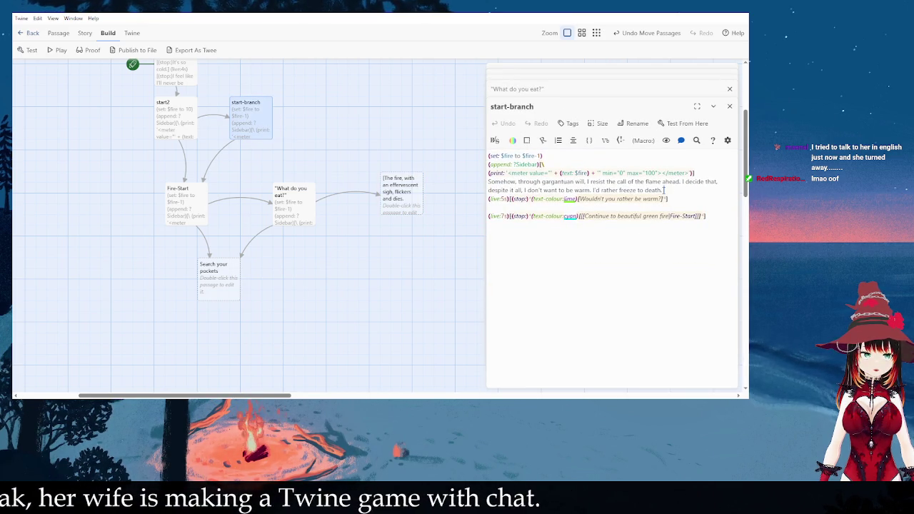
pyautogui.moveTo(703, 173)
pyautogui.mouseDown()
pyautogui.moveTo(553, 174)
pyautogui.moveTo(485, 157)
pyautogui.mouseUp()
pyautogui.hotkey('ctrl', 'v')
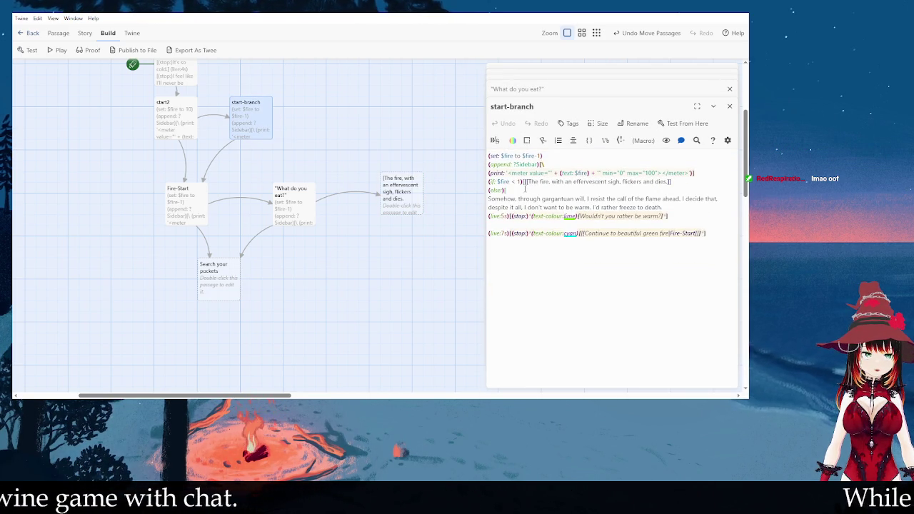
pyautogui.click(723, 236)
pyautogui.press('Return')
pyautogui.write(']')
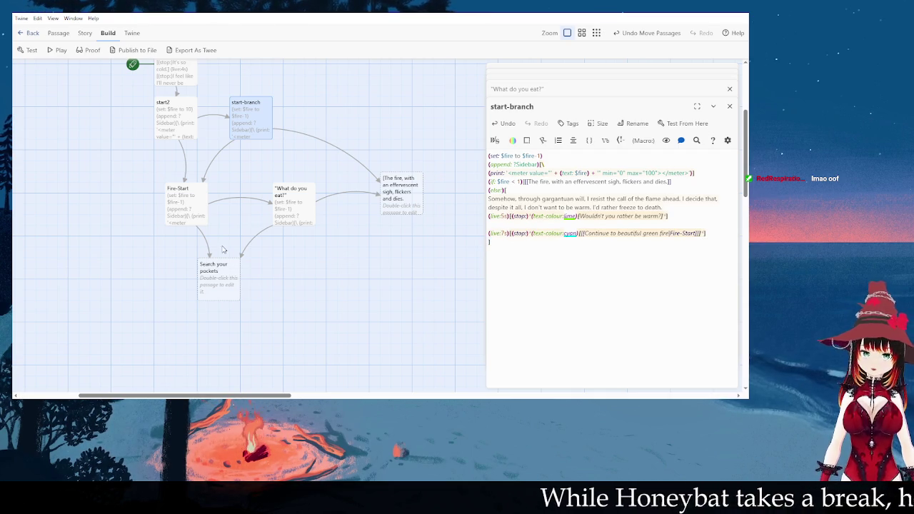
# - Insert the same fire check and (else:) hook into Fire-Start, closed with ]
pyautogui.doubleClick(190, 141)
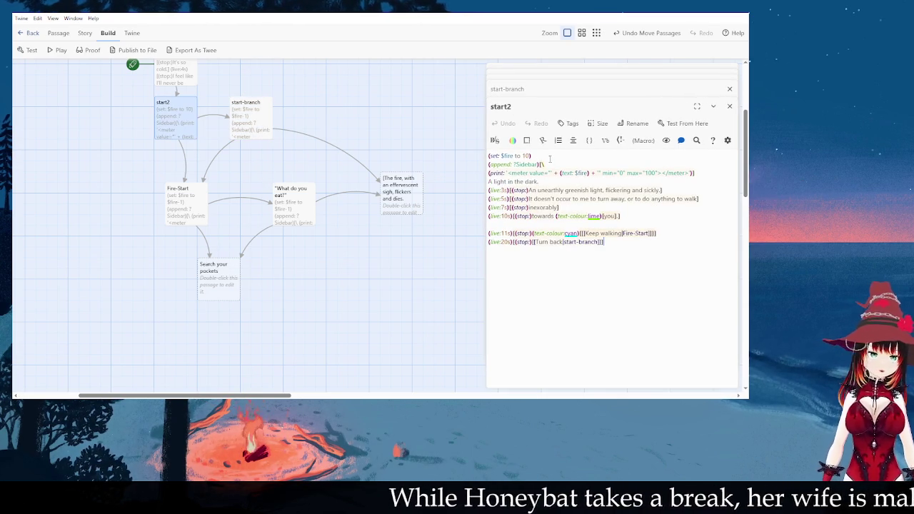
pyautogui.click(192, 195)
pyautogui.doubleClick(192, 195)
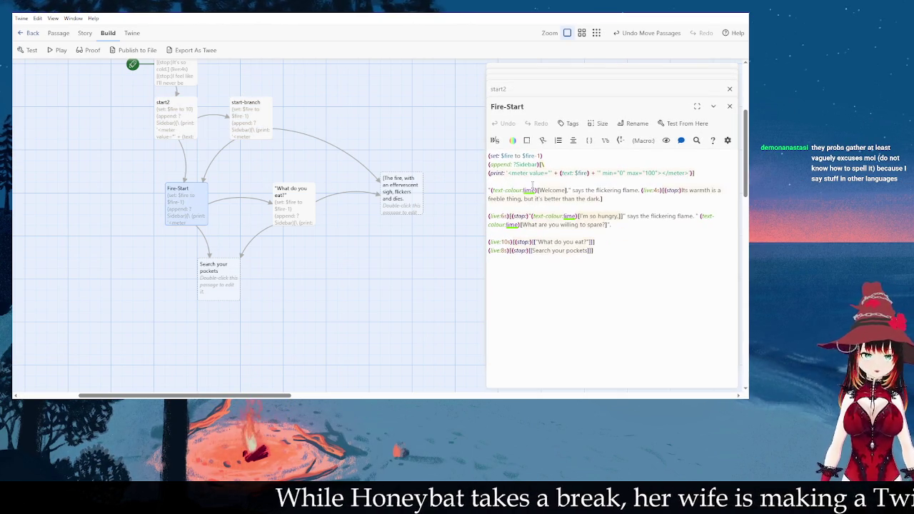
pyautogui.click(702, 177)
pyautogui.press('Return')
pyautogui.write('(if: $fire < 1)[[[The fire, with an effervescent sigh, flickers and dies.]] (else:)[')
pyautogui.click(645, 287)
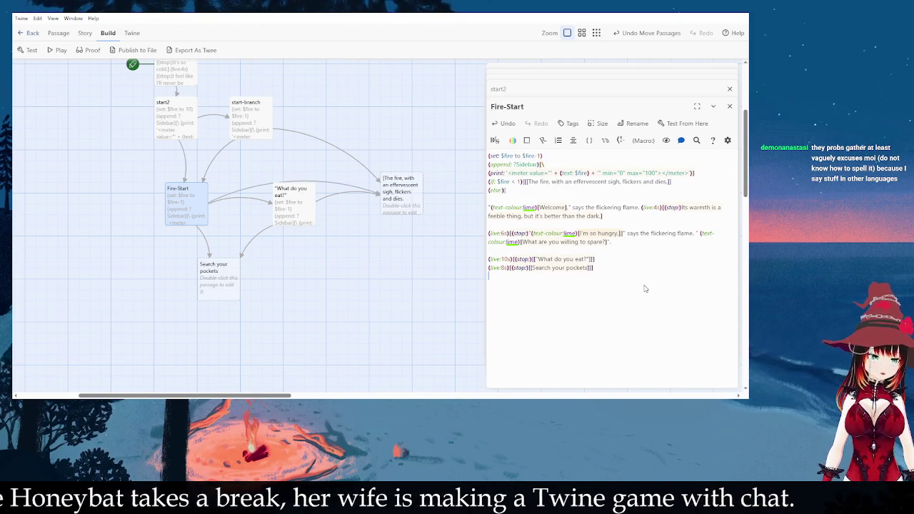
pyautogui.press('Return')
pyautogui.write(']')
# - Reposition "What do you eat?", Fire-Start and Search your pockets on the map
pyautogui.click(429, 312)
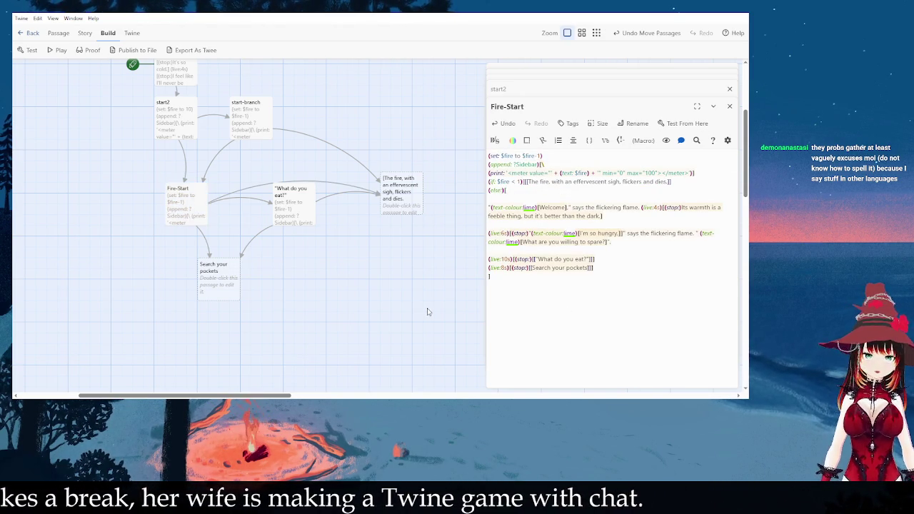
pyautogui.moveTo(289, 214); pyautogui.dragTo(288, 246)
pyautogui.moveTo(236, 276); pyautogui.dragTo(225, 275)
pyautogui.moveTo(188, 195); pyautogui.dragTo(187, 184)
pyautogui.moveTo(217, 266); pyautogui.dragTo(207, 266)
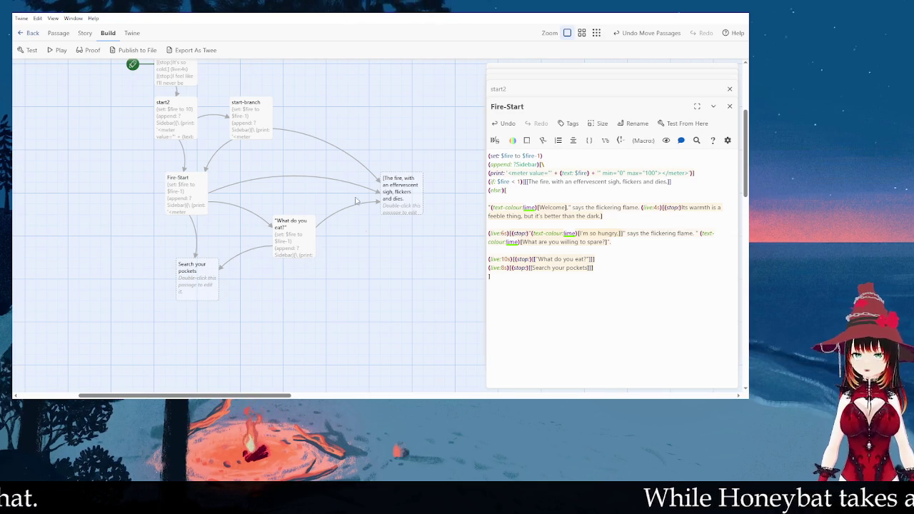
pyautogui.doubleClick(401, 191)
# - Enter GAME OVER as the dying-fire passage's text
pyautogui.write('GAME OVER')
pyautogui.click(320, 304)
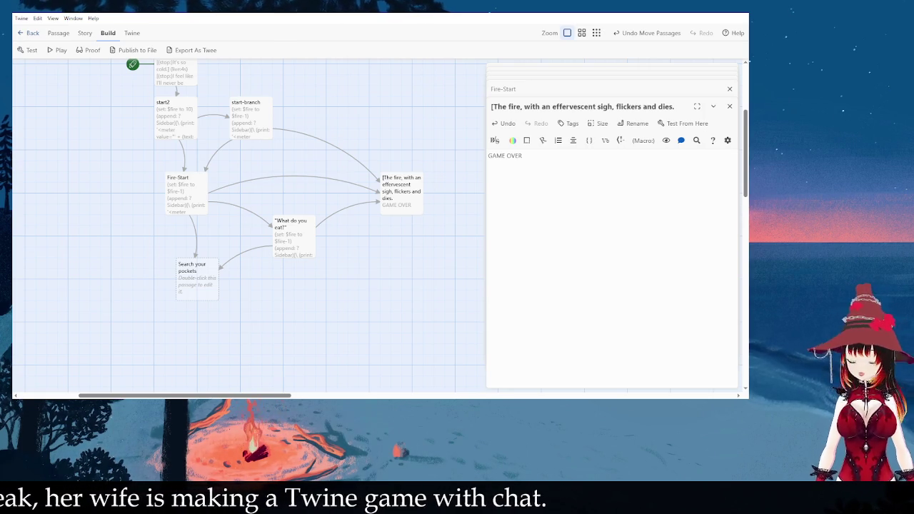
pyautogui.click(193, 299)
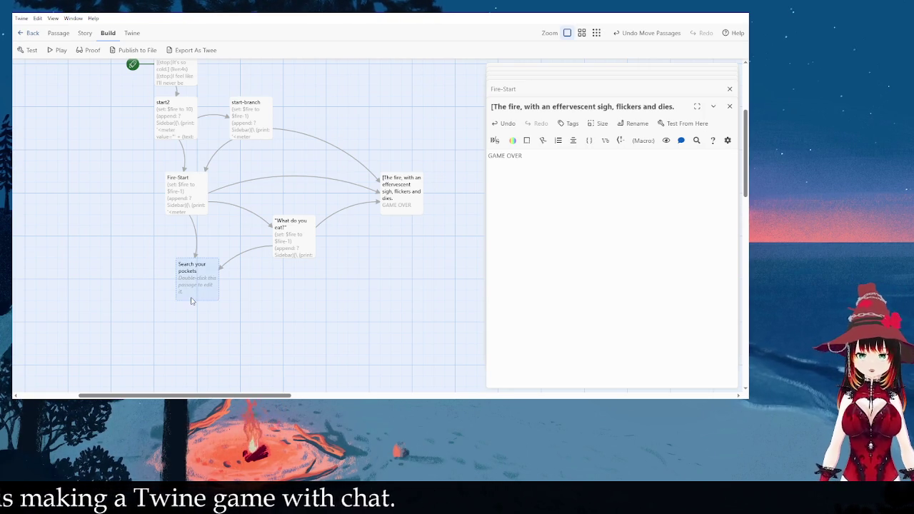
# - Confirm Search your pockets is still empty, then reopen "What do you eat?"
pyautogui.doubleClick(305, 235)
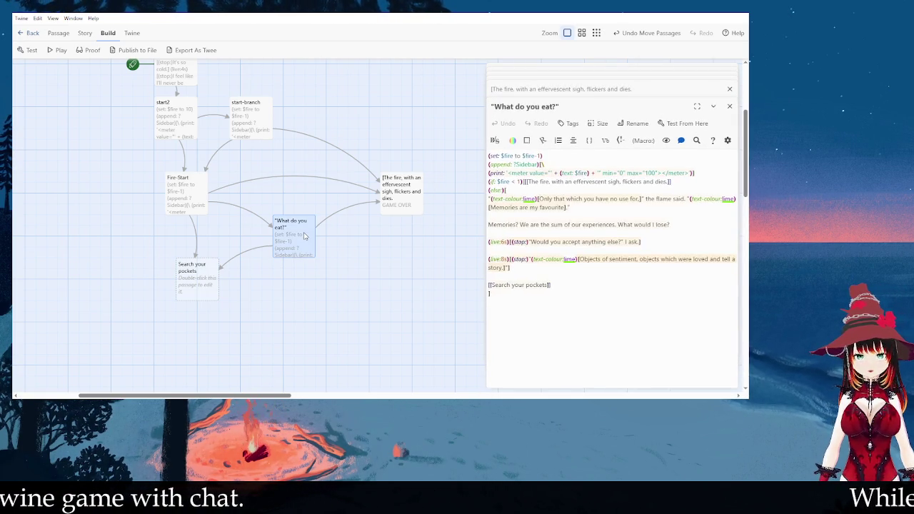
pyautogui.doubleClick(191, 284)
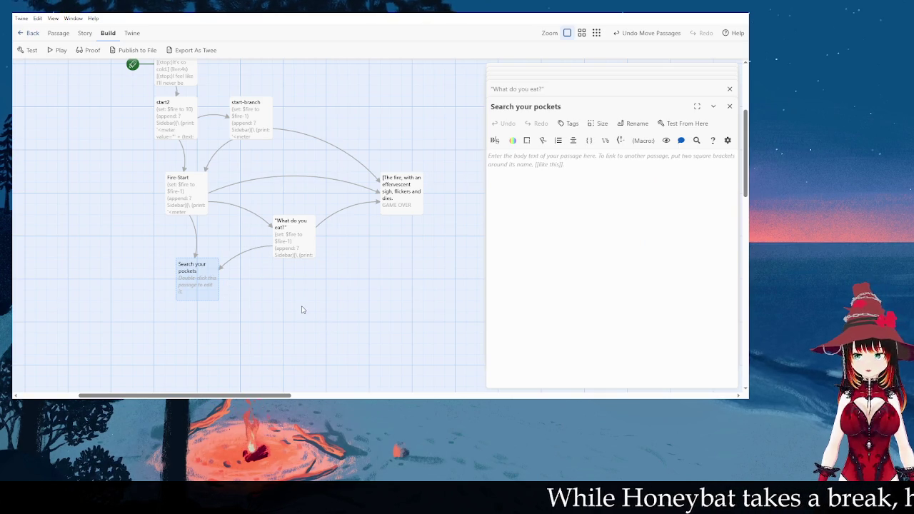
pyautogui.scroll(-1, 314, 286)
pyautogui.hscroll(-1, 314, 286)
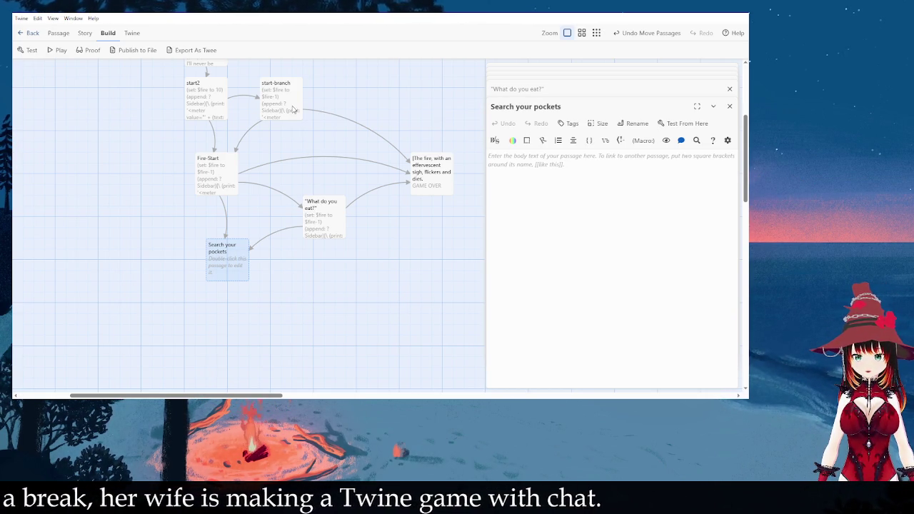
pyautogui.click(289, 288)
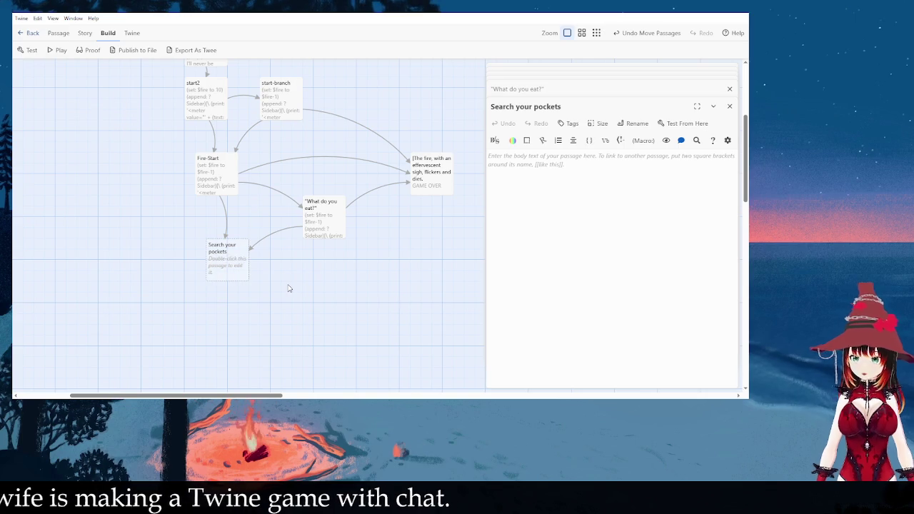
pyautogui.doubleClick(322, 227)
pyautogui.click(337, 268)
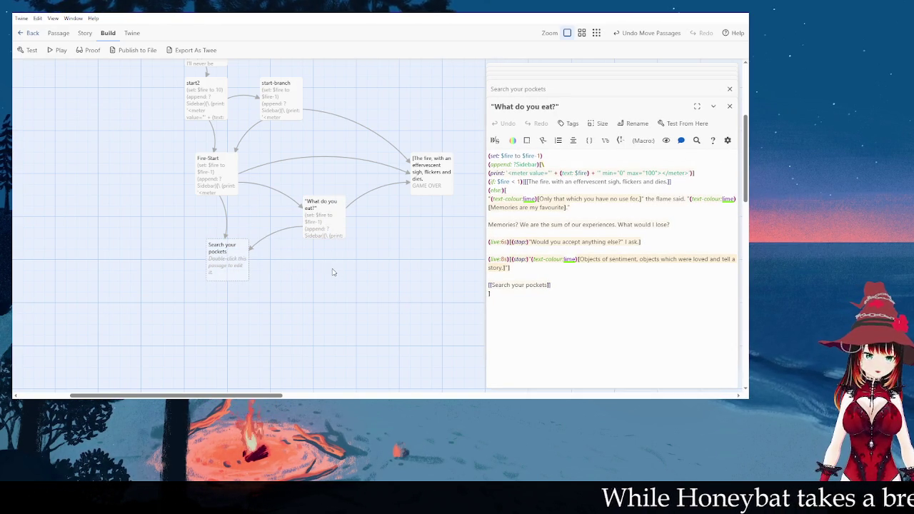
# - Move Fire-Start left and shift Search your pockets so the link arrows lie cleanly
pyautogui.scroll(-1, 252, 128)
pyautogui.scroll(2, 252, 128)
pyautogui.hscroll(-1, 252, 129)
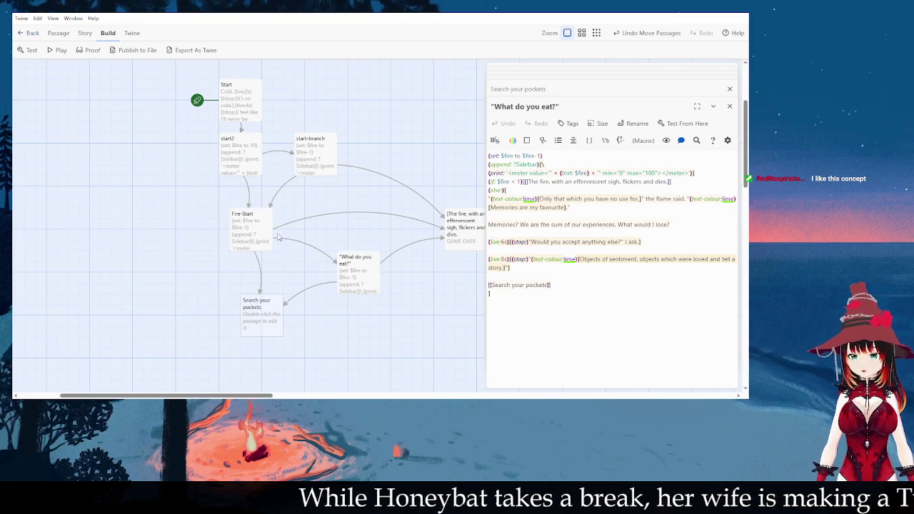
pyautogui.moveTo(284, 319); pyautogui.dragTo(252, 319)
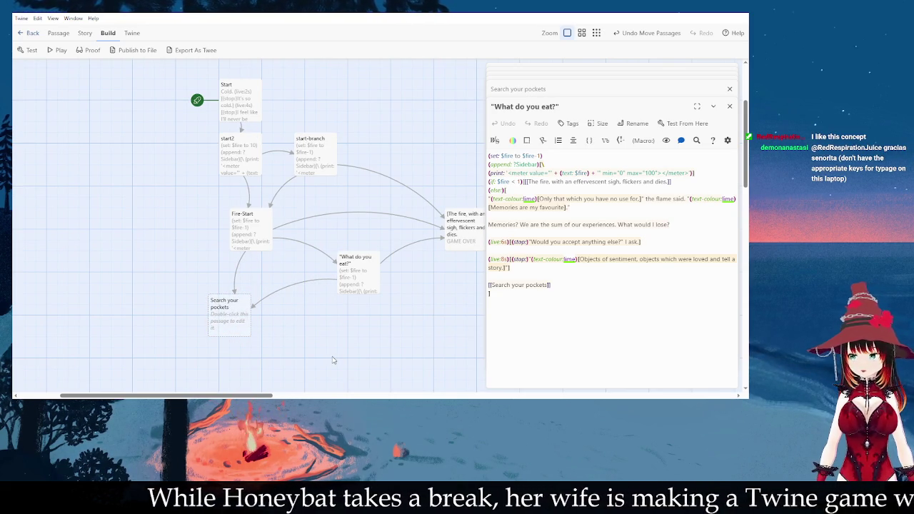
pyautogui.scroll(-1, 318, 349)
pyautogui.hscroll(1, 318, 349)
pyautogui.moveTo(233, 218); pyautogui.dragTo(212, 229)
pyautogui.moveTo(230, 310); pyautogui.dragTo(238, 312)
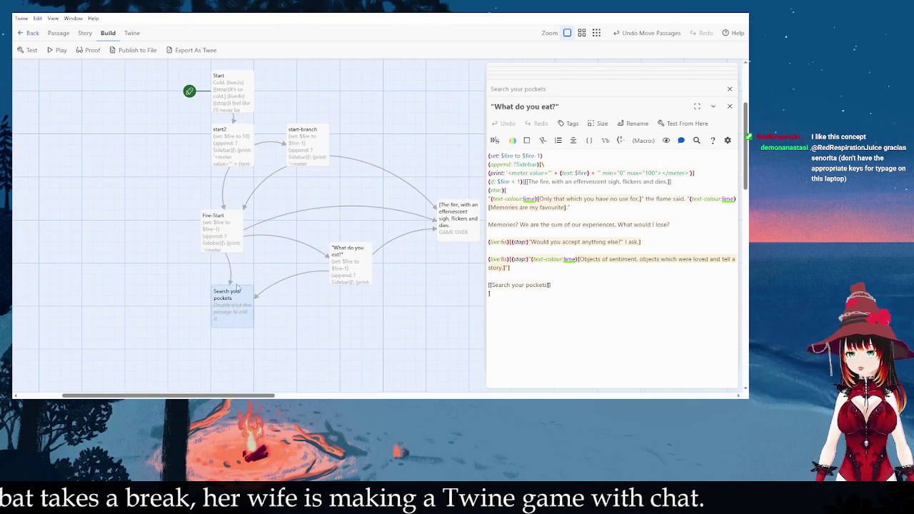
pyautogui.moveTo(214, 228); pyautogui.dragTo(193, 227)
pyautogui.click(214, 297)
pyautogui.moveTo(214, 297); pyautogui.dragTo(218, 293)
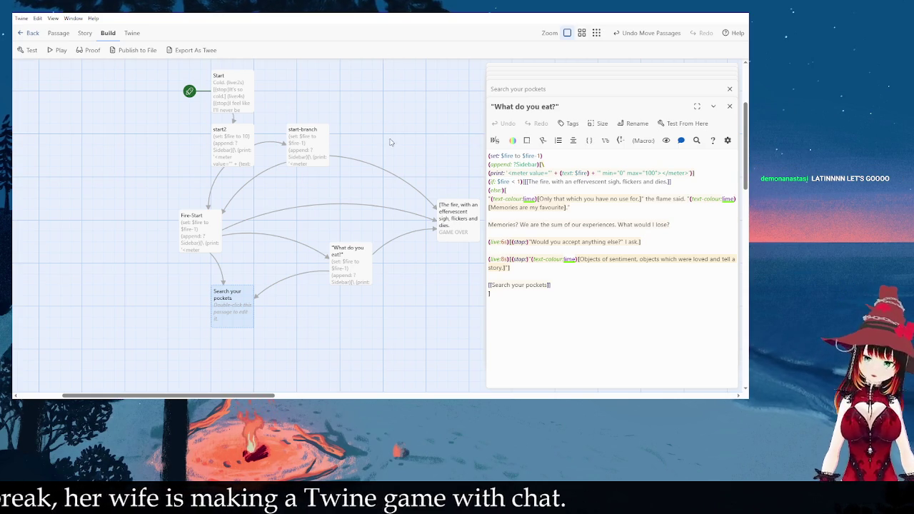
# - Rearrange the map, check the empty Search your pockets passage, and bring up Start's code
pyautogui.moveTo(340, 281); pyautogui.dragTo(320, 249)
pyautogui.moveTo(247, 308); pyautogui.dragTo(258, 330)
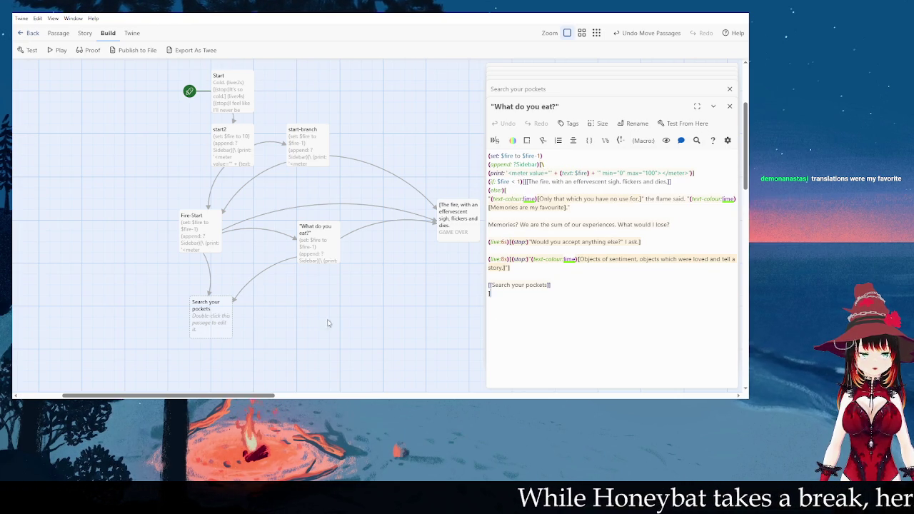
pyautogui.doubleClick(213, 318)
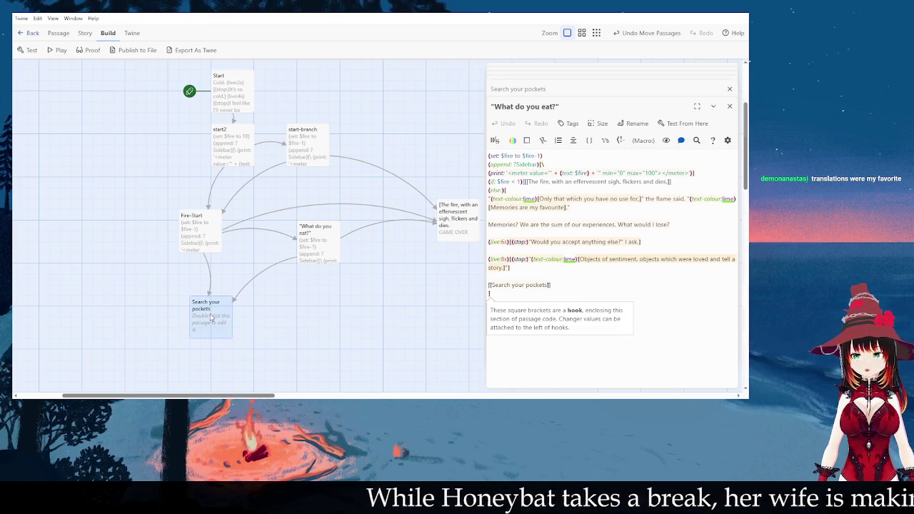
pyautogui.click(404, 170)
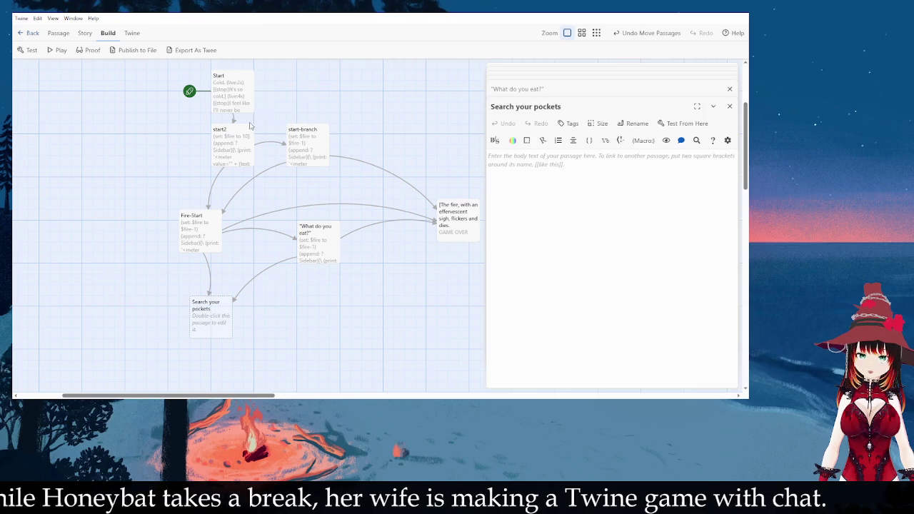
pyautogui.doubleClick(236, 100)
pyautogui.click(236, 152)
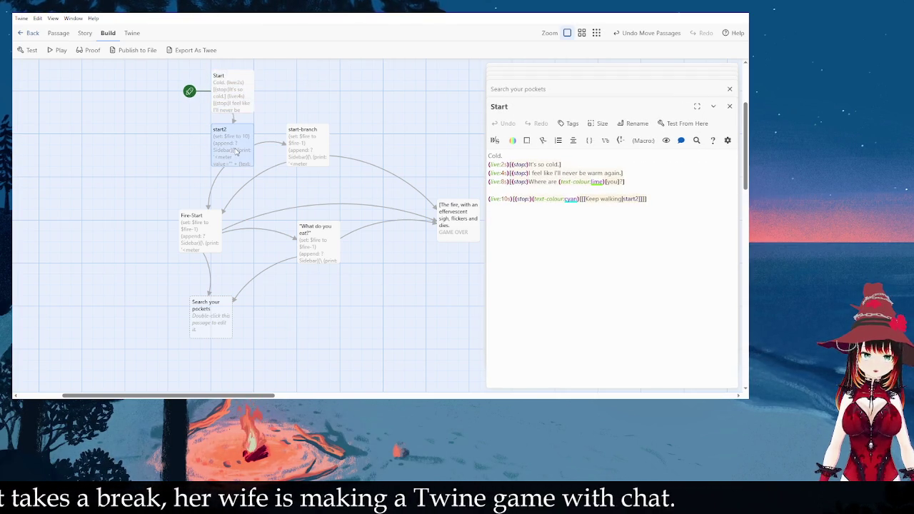
# - In start2, add a 'Me' label line after the (append: ?Sidebar)[ line
pyautogui.doubleClick(236, 152)
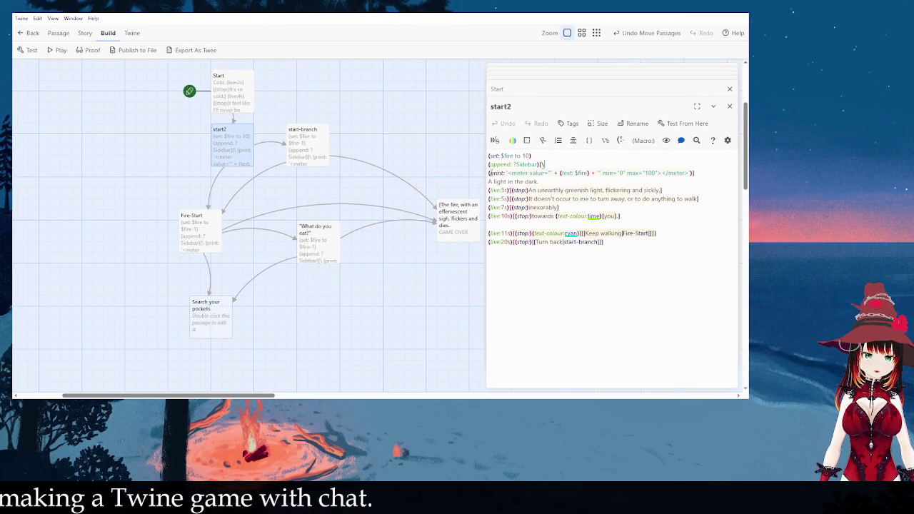
pyautogui.press('Return')
pyautogui.write('Fire')
pyautogui.press('BackSpace')
pyautogui.press('BackSpace')
pyautogui.press('BackSpace')
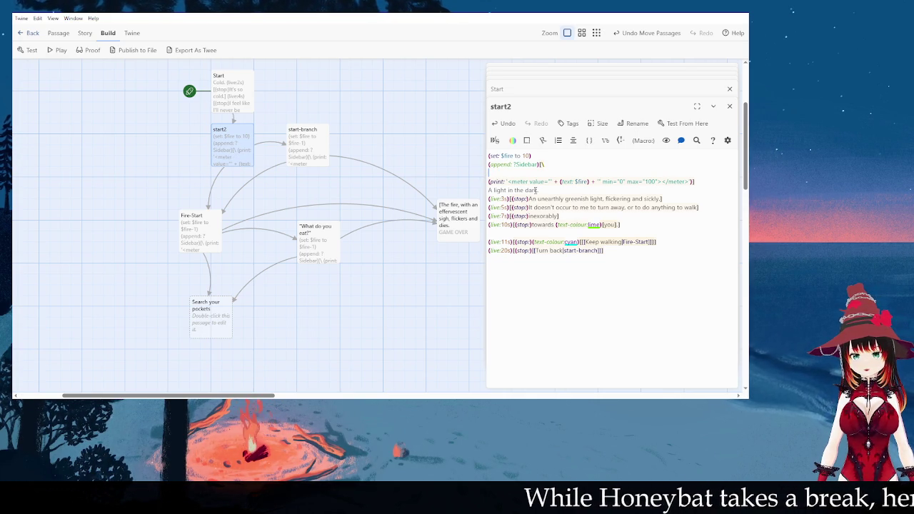
pyautogui.write('You')
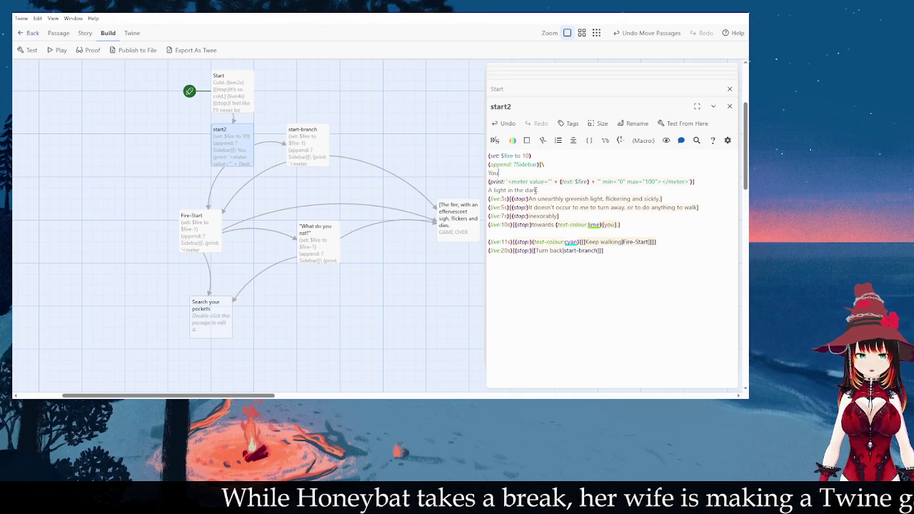
pyautogui.press('BackSpace')
pyautogui.press('BackSpace')
pyautogui.write('M')
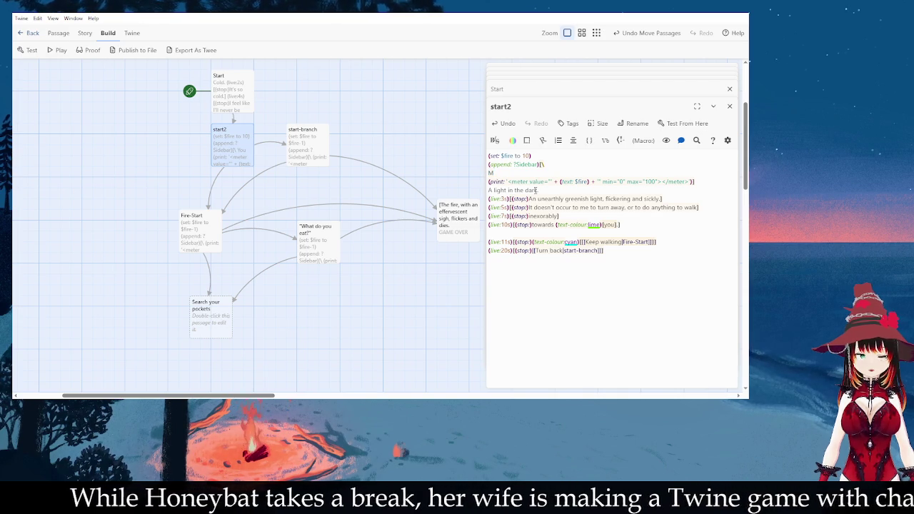
pyautogui.write('e:')
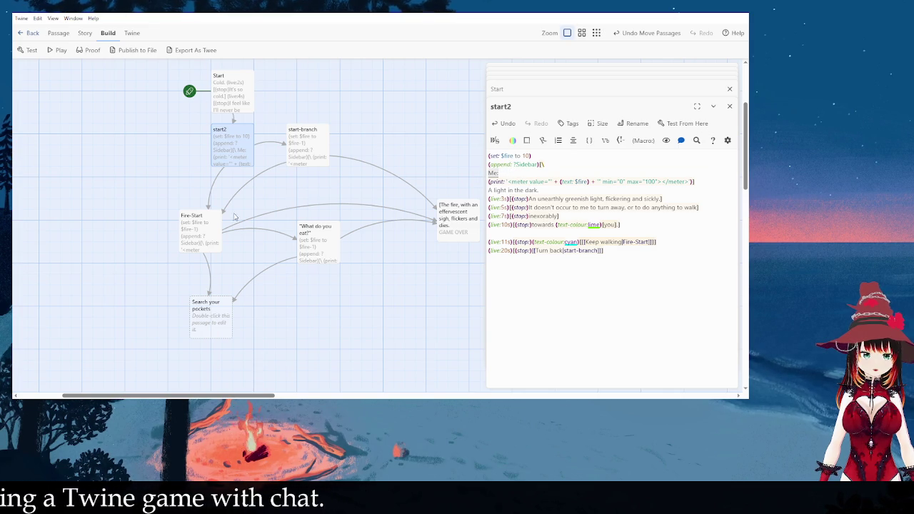
pyautogui.doubleClick(307, 164)
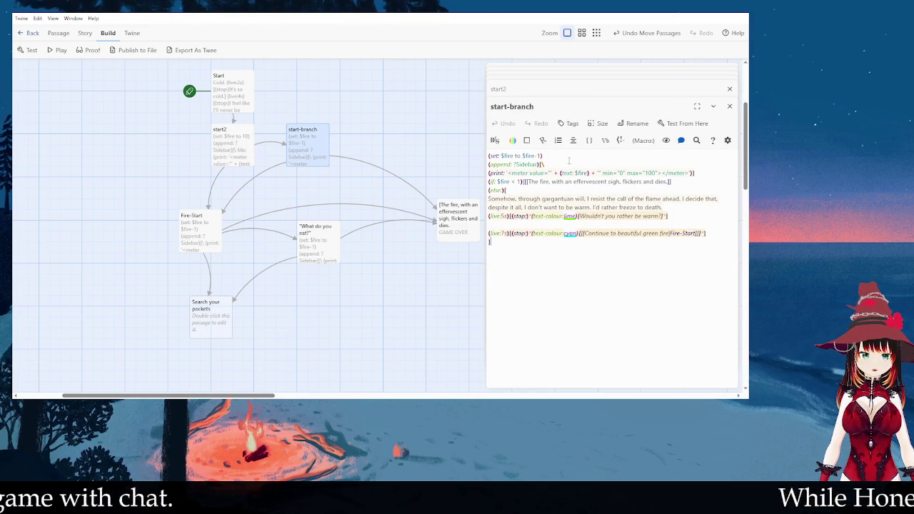
# - Change start2's sidebar meter label from Me: to Life:
pyautogui.click(564, 163)
pyautogui.press('Return')
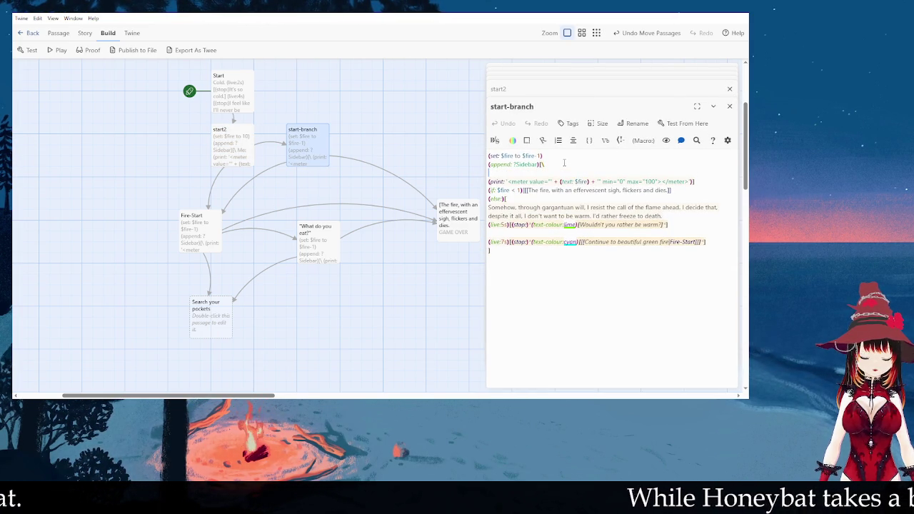
pyautogui.write('Me:')
pyautogui.doubleClick(197, 232)
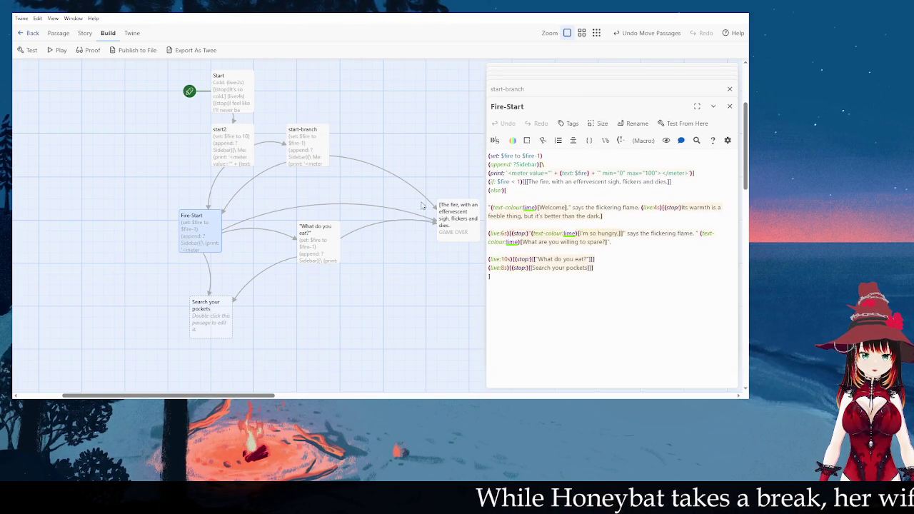
pyautogui.doubleClick(250, 149)
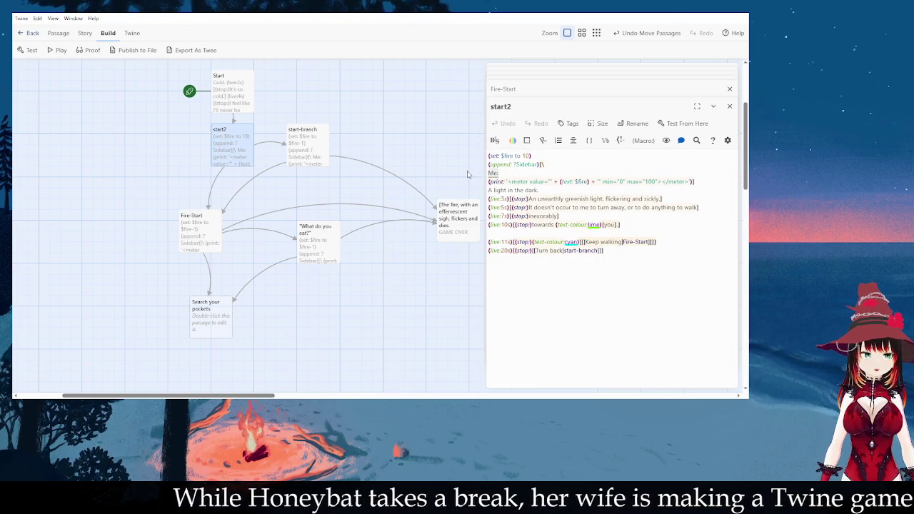
pyautogui.press('BackSpace')
pyautogui.press('BackSpace')
pyautogui.press('BackSpace')
pyautogui.write('Life:')
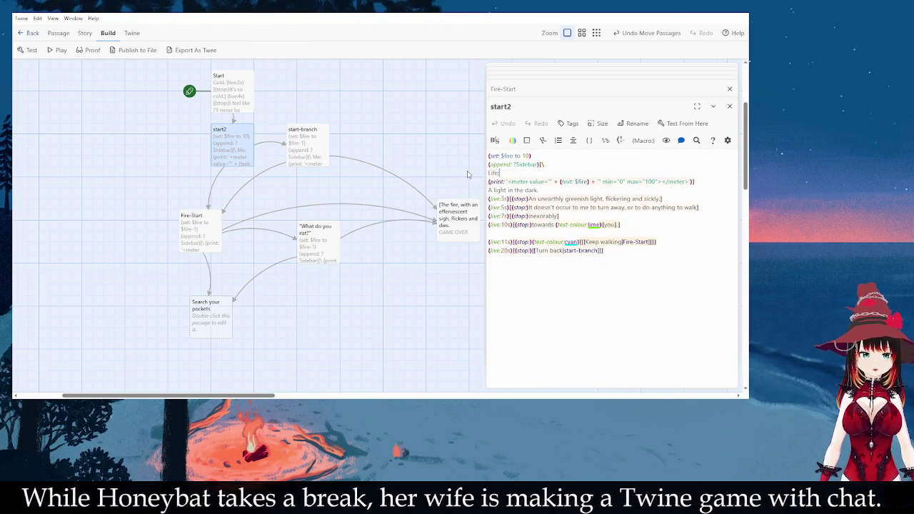
# - Label the sidebar meter Life: in start-branch, Fire-Start and 'What do you eat?'
pyautogui.doubleClick(325, 140)
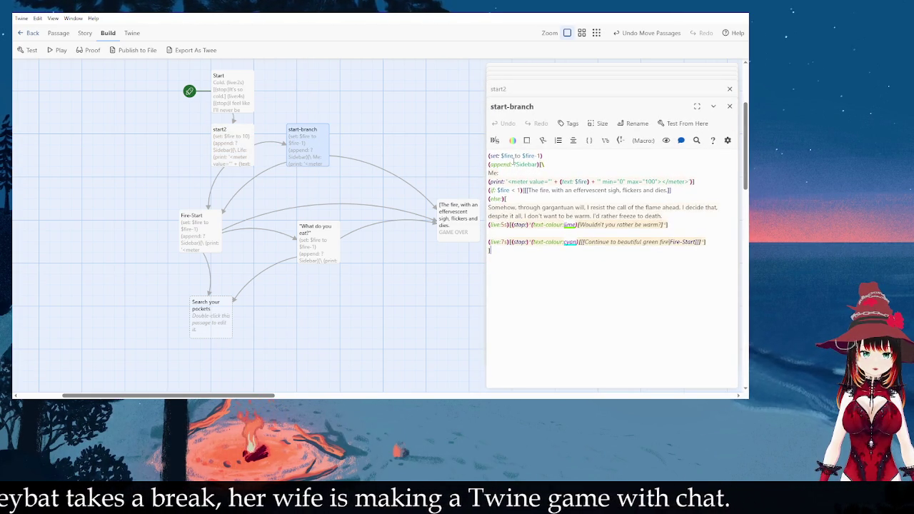
pyautogui.press('BackSpace')
pyautogui.press('BackSpace')
pyautogui.press('BackSpace')
pyautogui.write('Life')
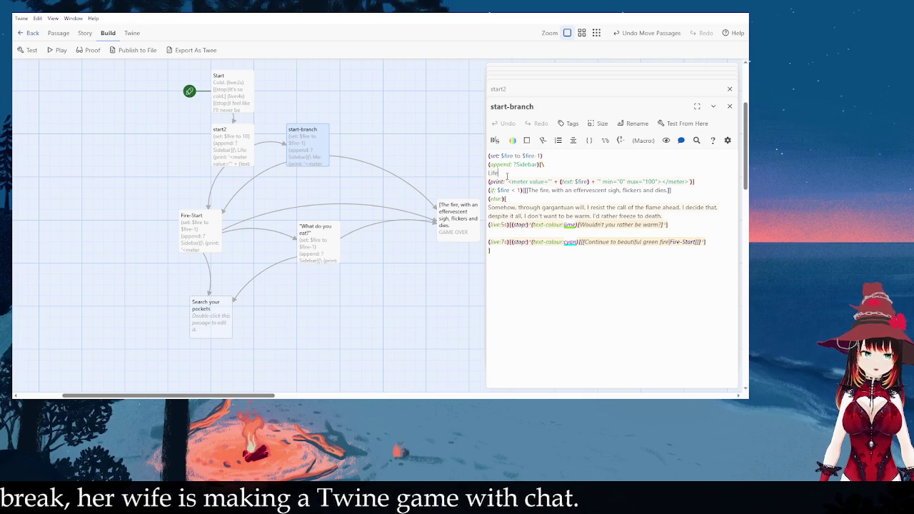
pyautogui.write(':')
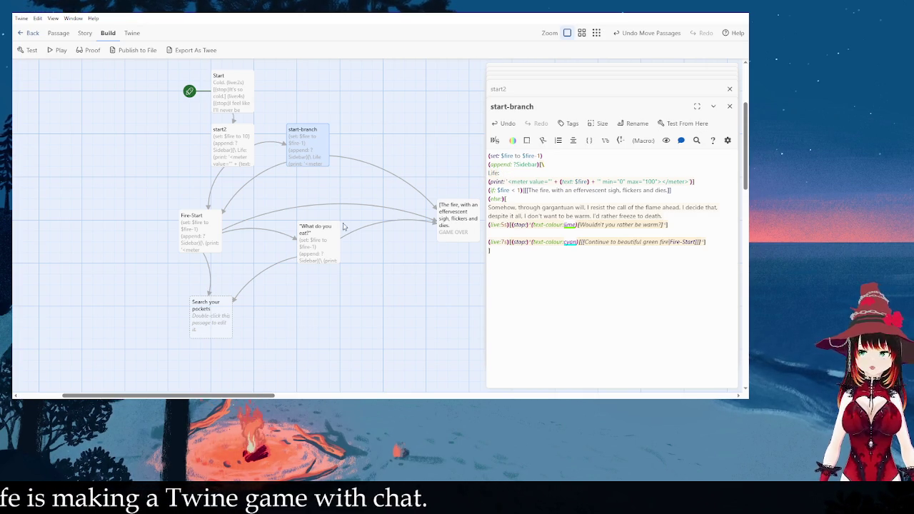
pyautogui.doubleClick(209, 241)
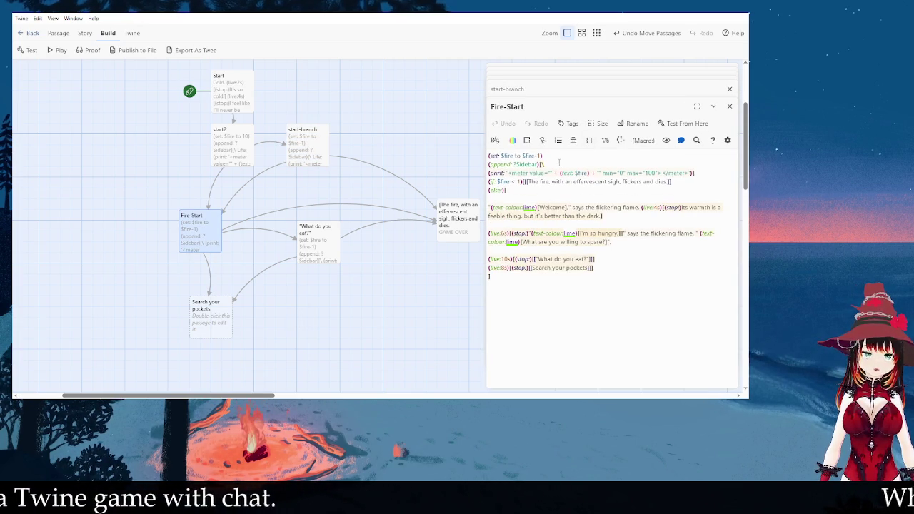
pyautogui.press('Return')
pyautogui.write('Life:')
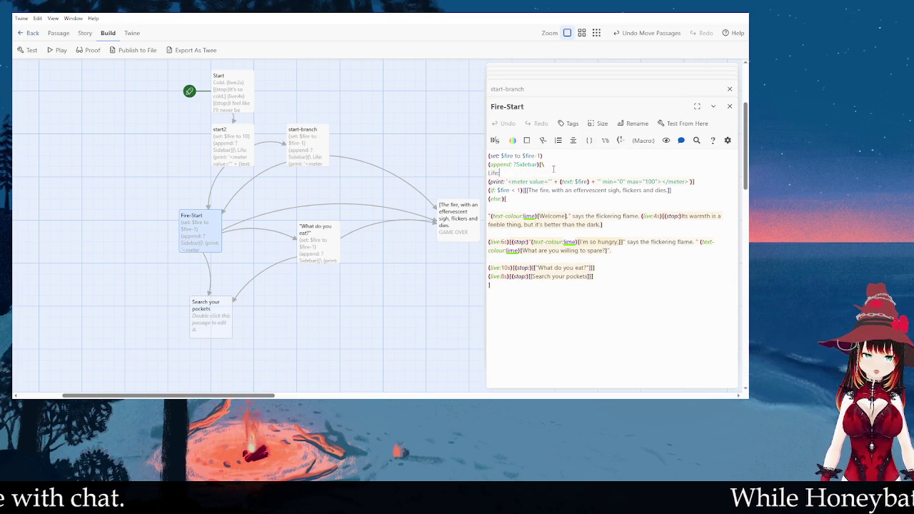
pyautogui.doubleClick(318, 243)
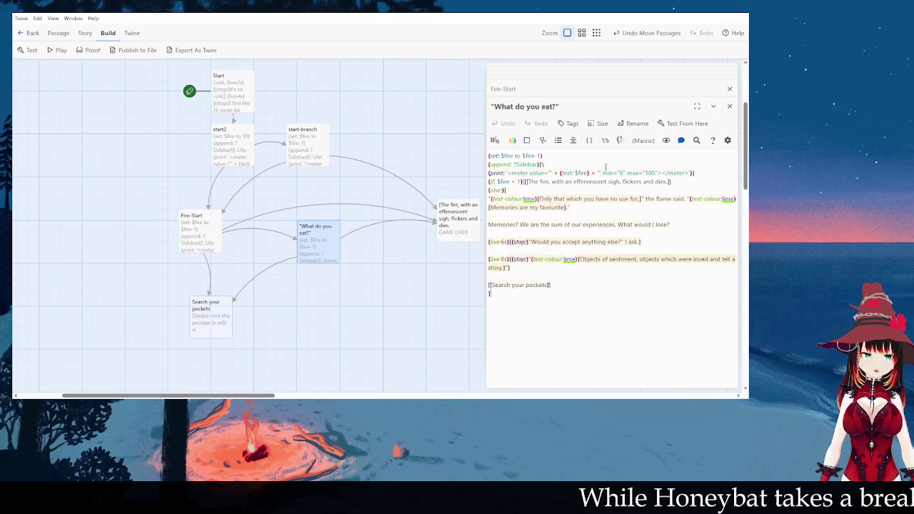
pyautogui.press('Return')
pyautogui.write('Life:')
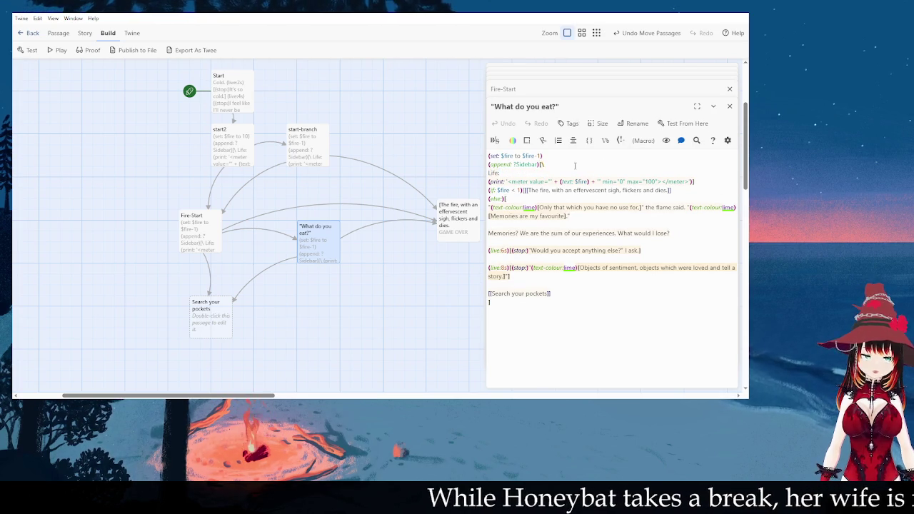
pyautogui.click(309, 294)
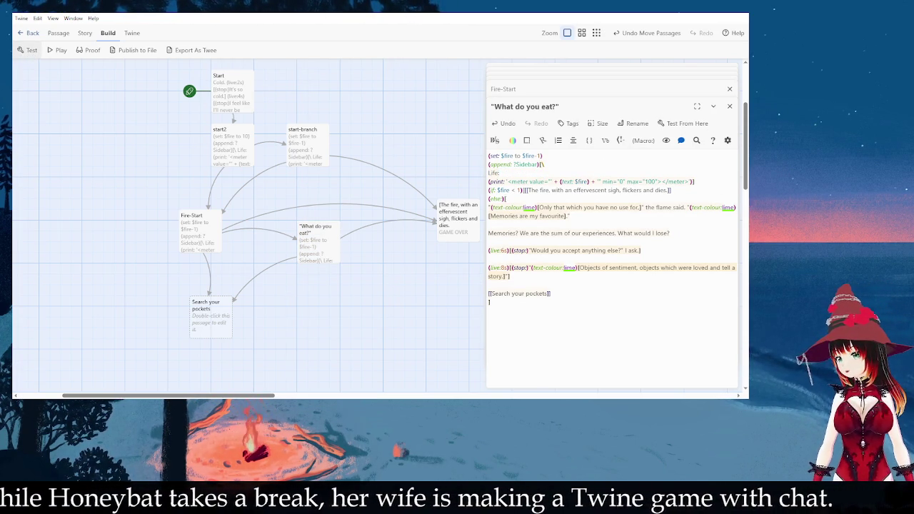
# - Test-play the story, follow Keep walking to check the Life meter, then undo back to Start
pyautogui.click(27, 50)
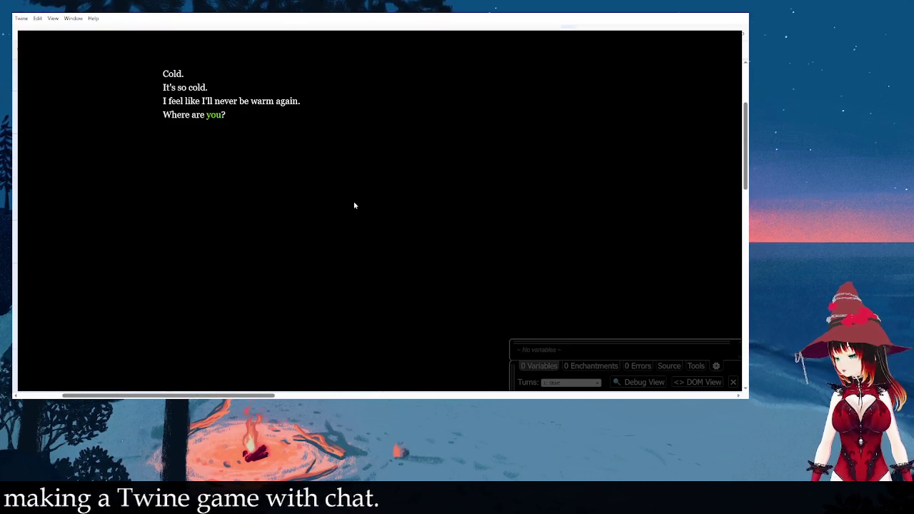
pyautogui.click(216, 135)
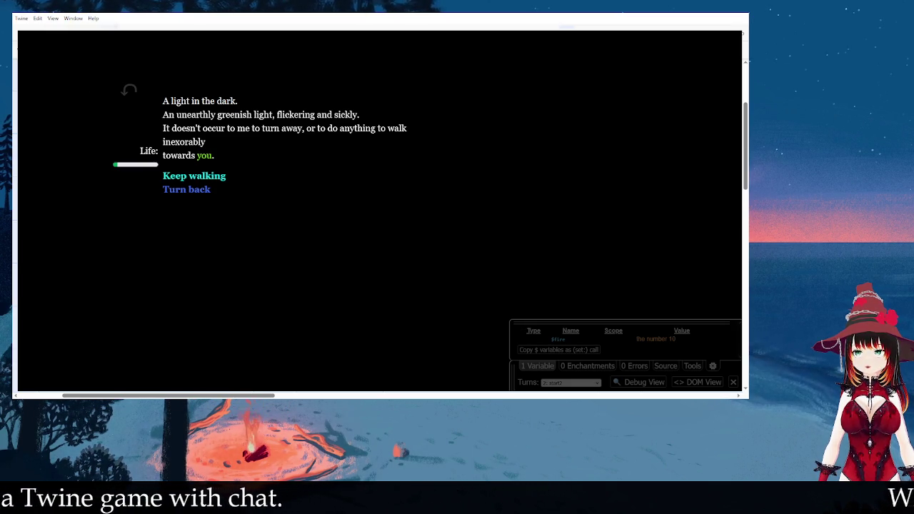
pyautogui.click(129, 90)
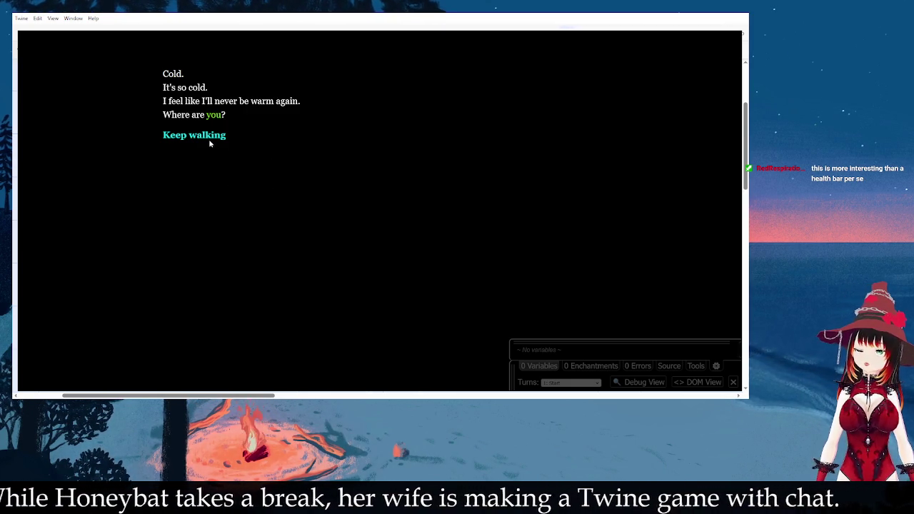
# - Replay Keep walking twice, reaching 'A light in the dark.' with the Life: meter showing
pyautogui.click(209, 141)
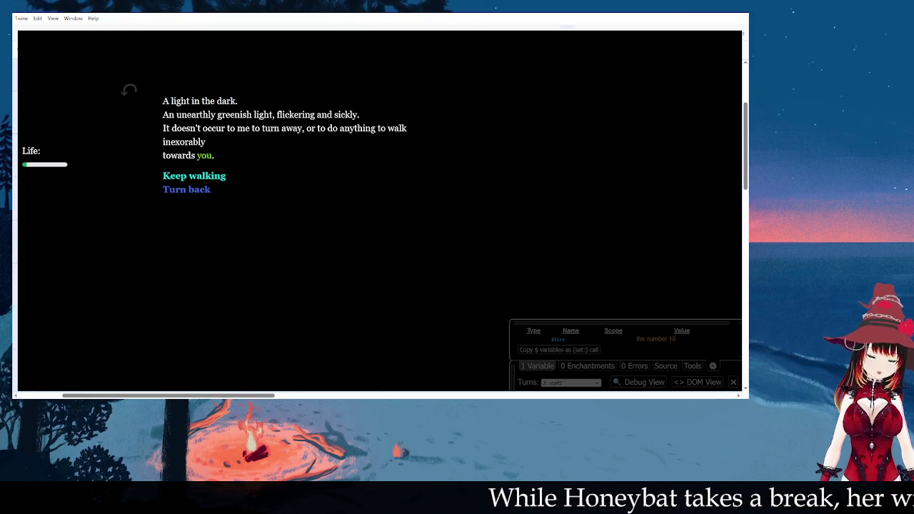
pyautogui.click(128, 90)
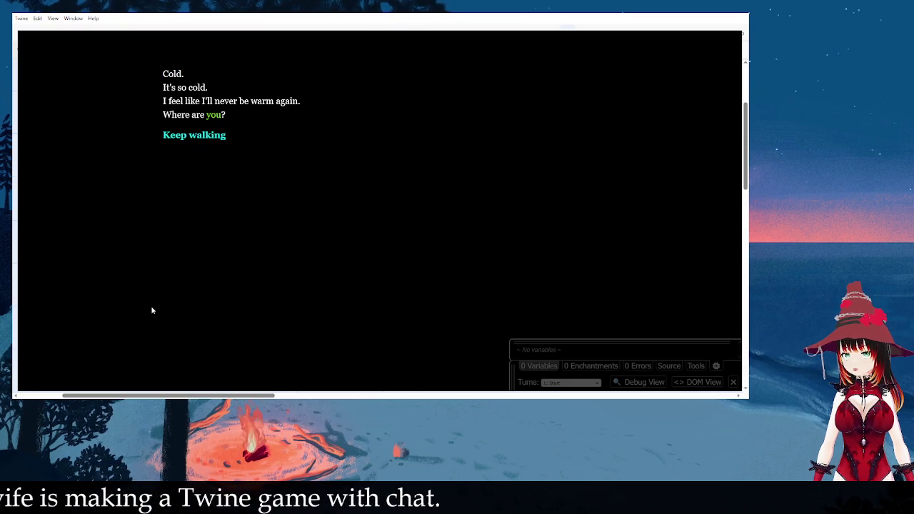
pyautogui.click(199, 137)
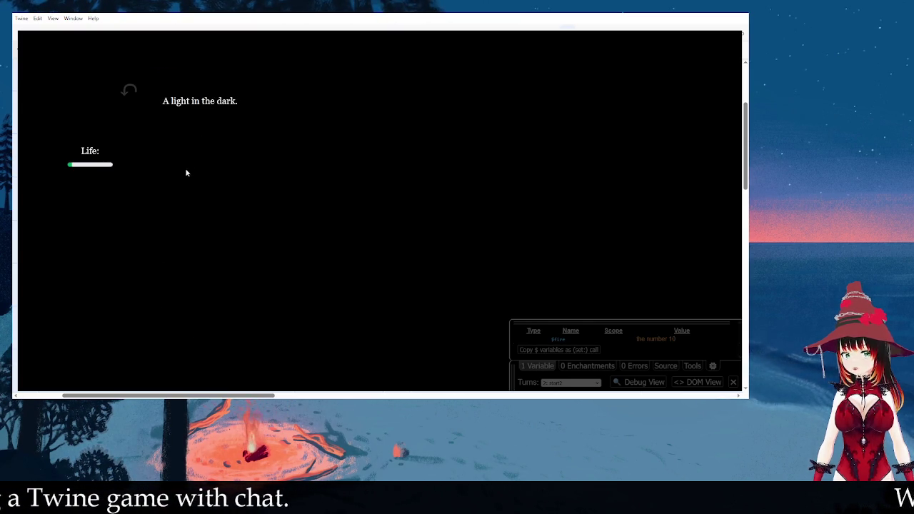
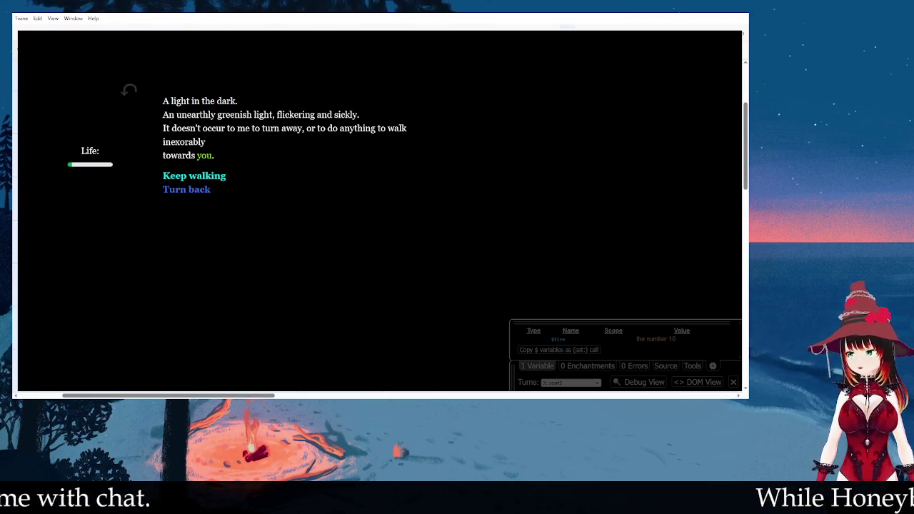
# - Follow Keep walking to Fire-Start, see the (if:) error, then close the test play
pyautogui.click(212, 179)
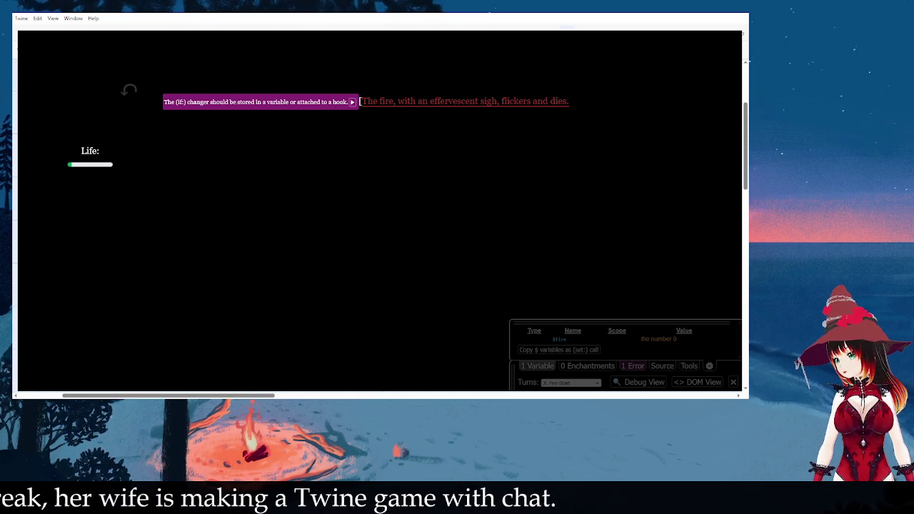
pyautogui.hotkey('ctrl', 'w')
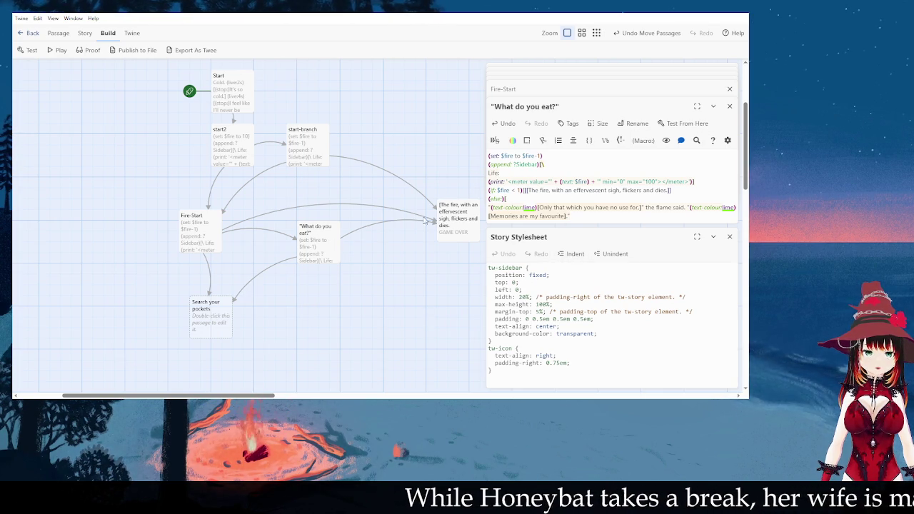
# - Check the (if:) syntax help and its note on whitespace inside macro calls
pyautogui.click(513, 190)
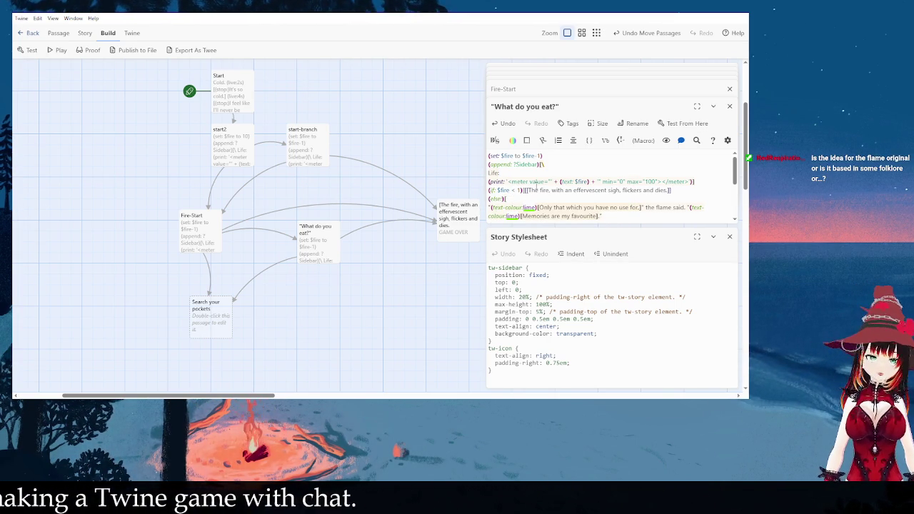
pyautogui.click(514, 190)
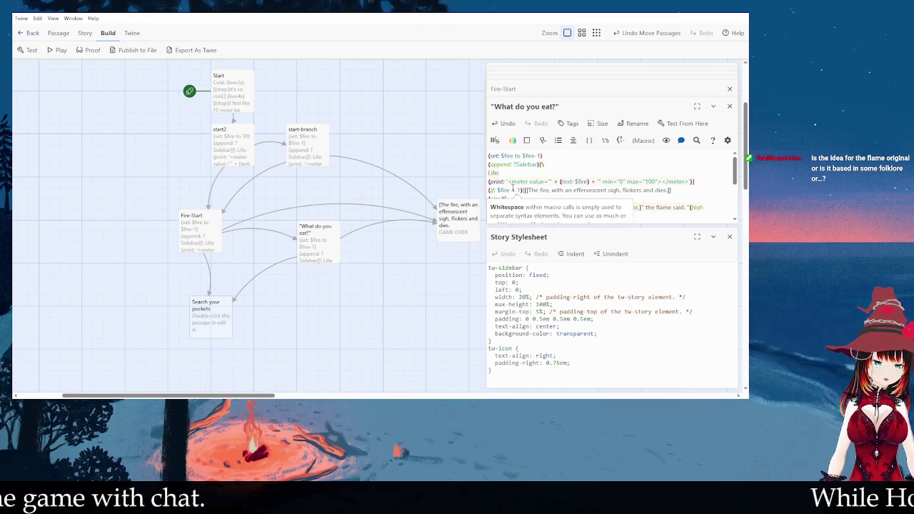
pyautogui.scroll(-3, 580, 176)
pyautogui.scroll(3, 581, 174)
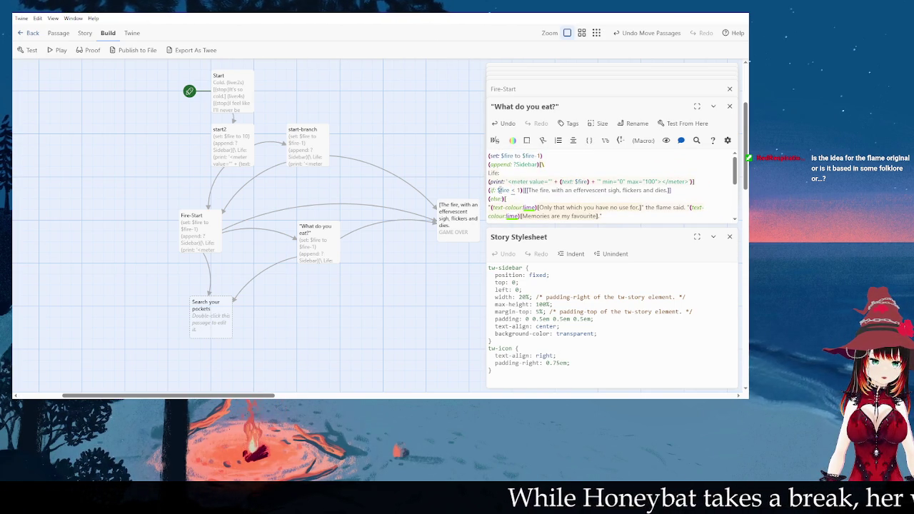
pyautogui.click(497, 190)
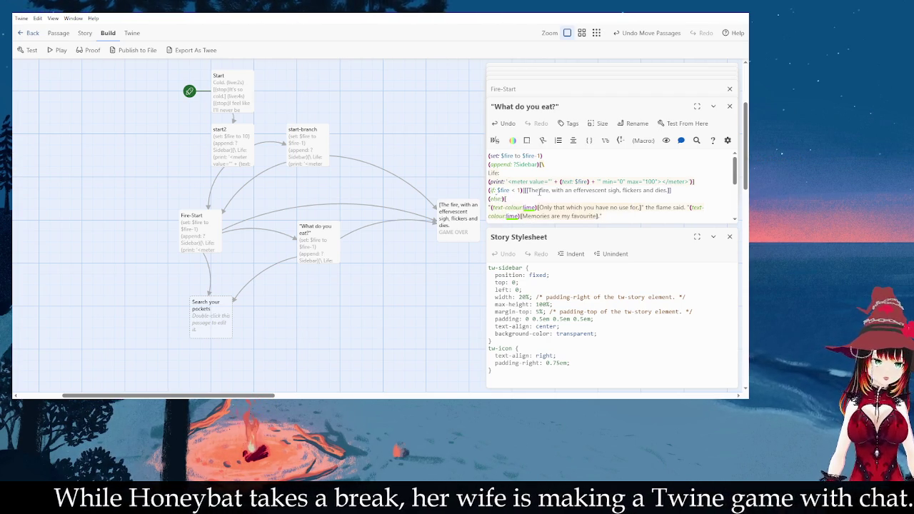
# - Rewrite the condition as (if:$fire<1) without spaces and relaunch the test play
pyautogui.doubleClick(502, 190)
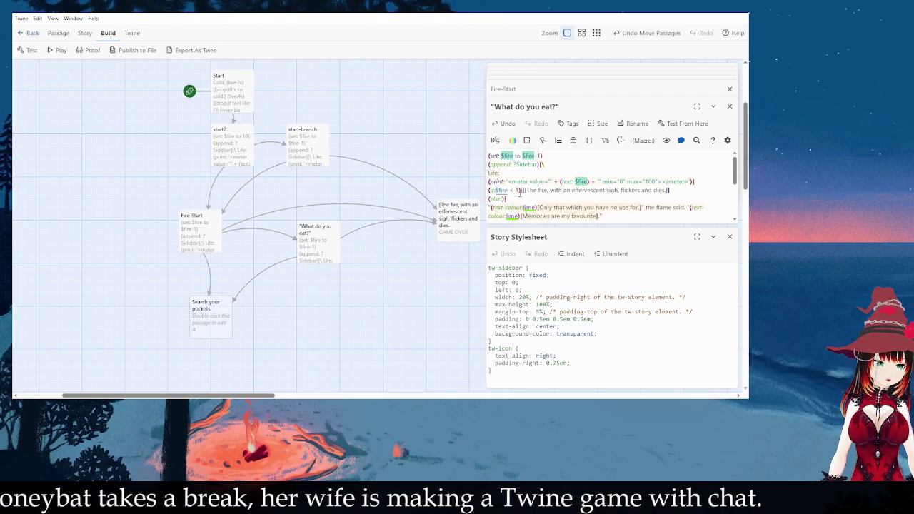
pyautogui.press('BackSpace')
pyautogui.press('BackSpace')
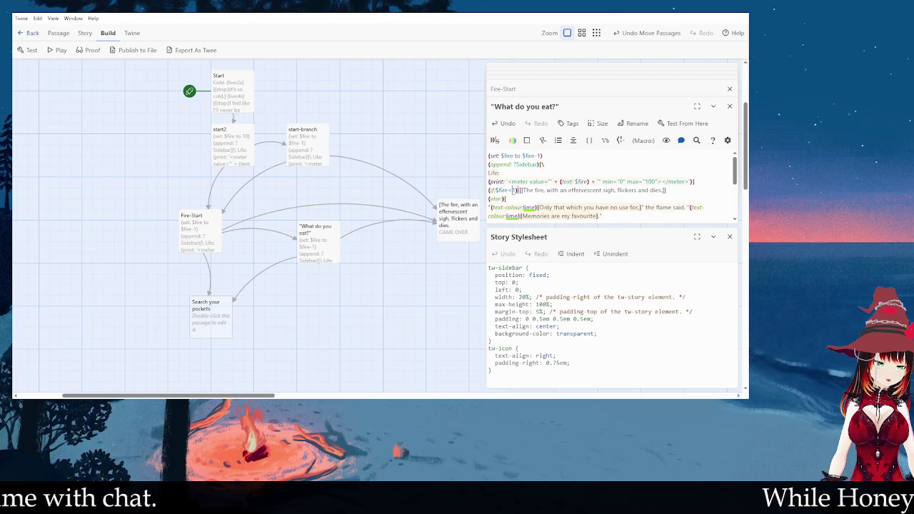
pyautogui.scroll(-1, 552, 199)
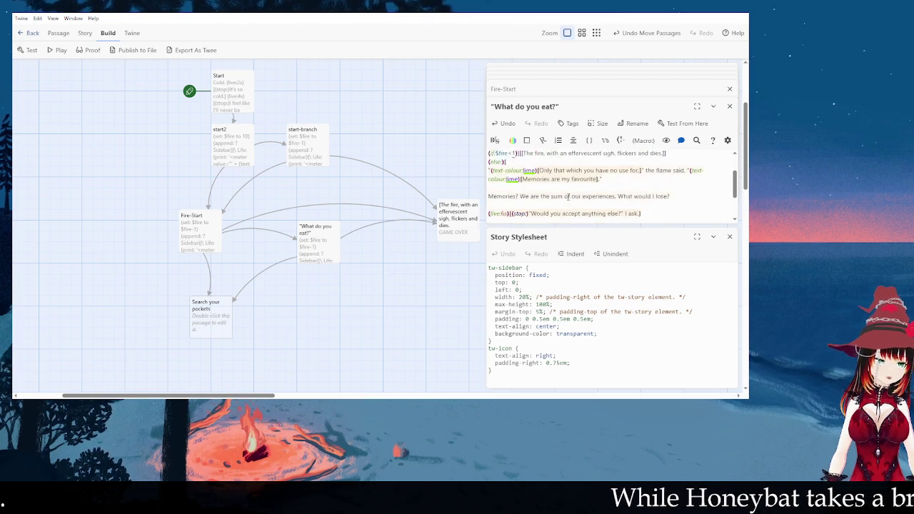
pyautogui.scroll(2, 552, 200)
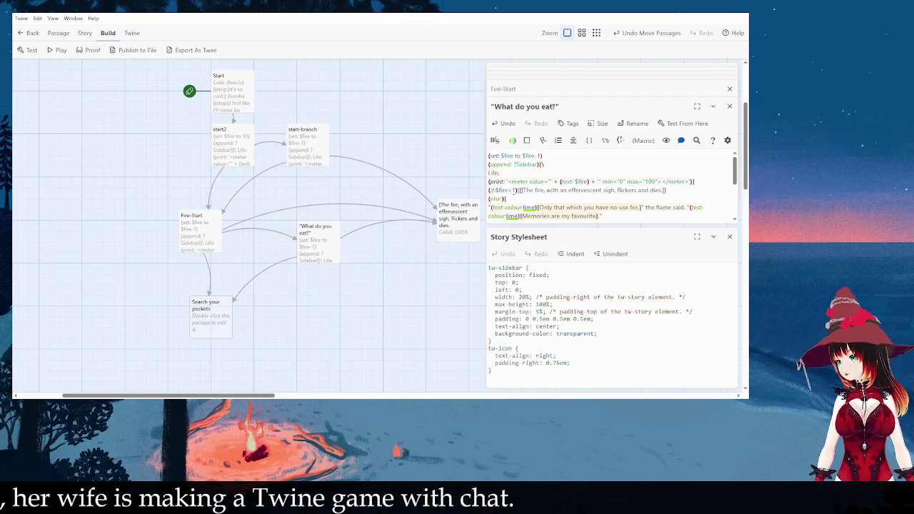
pyautogui.hotkey('alt', 'Tab')
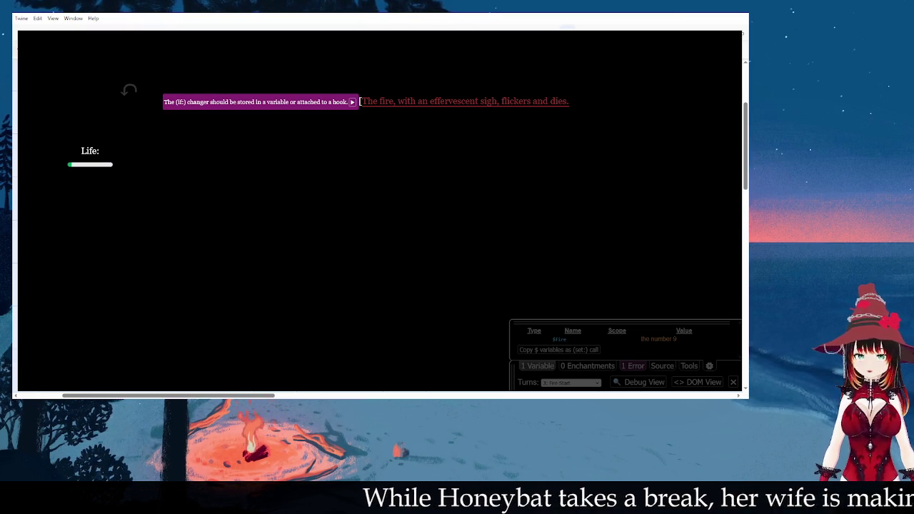
pyautogui.hotkey('ctrl', 'r')
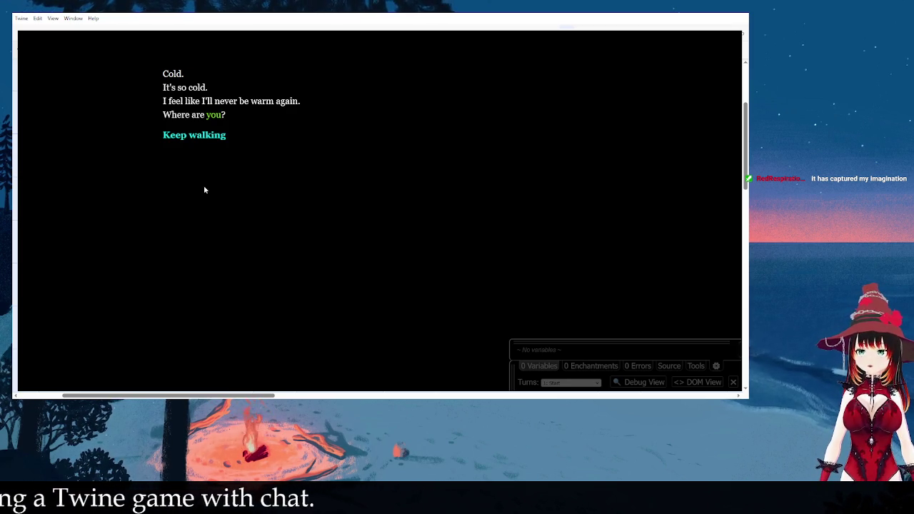
pyautogui.click(212, 138)
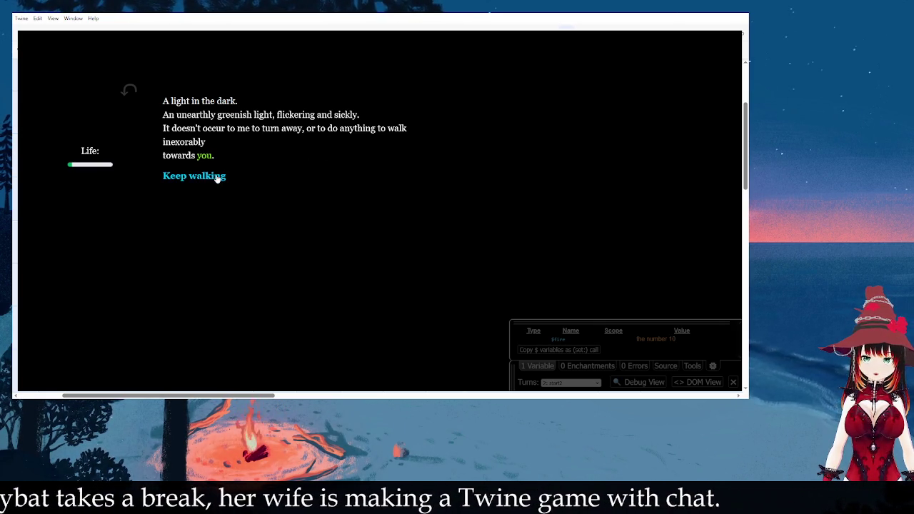
pyautogui.click(218, 178)
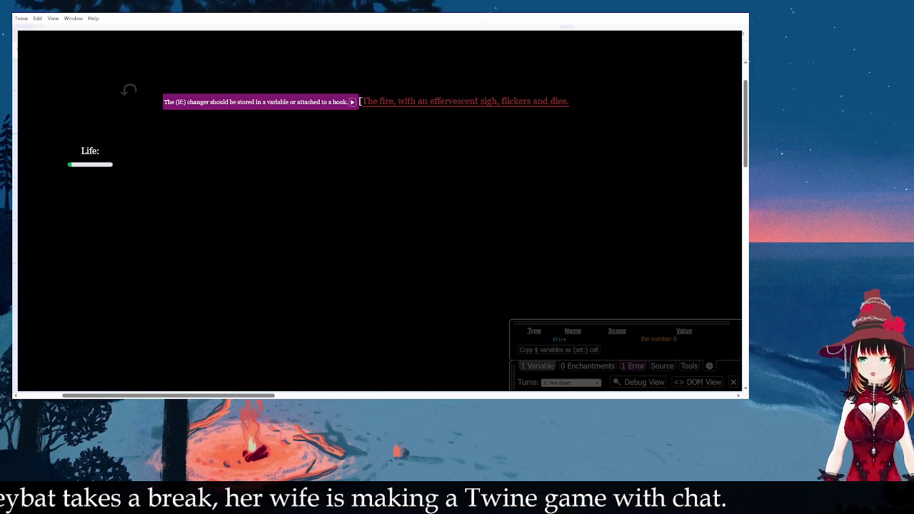
pyautogui.click(364, 101)
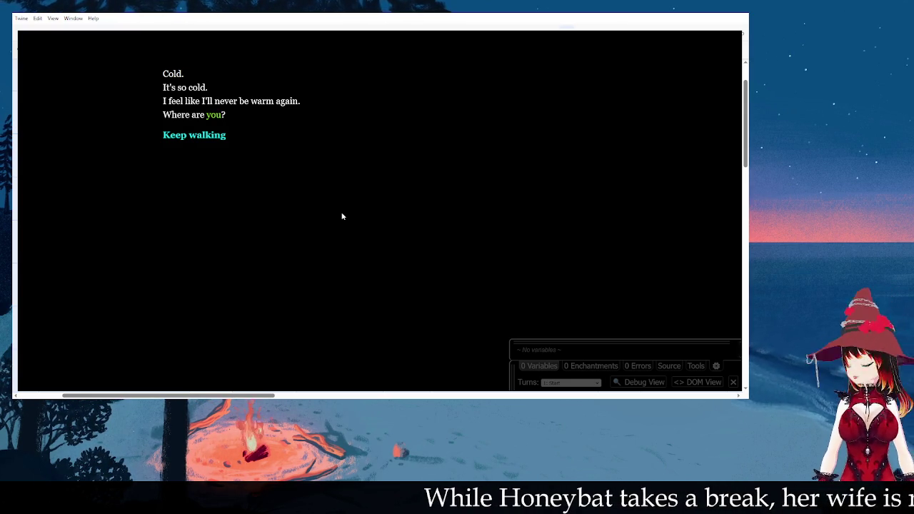
pyautogui.click(212, 138)
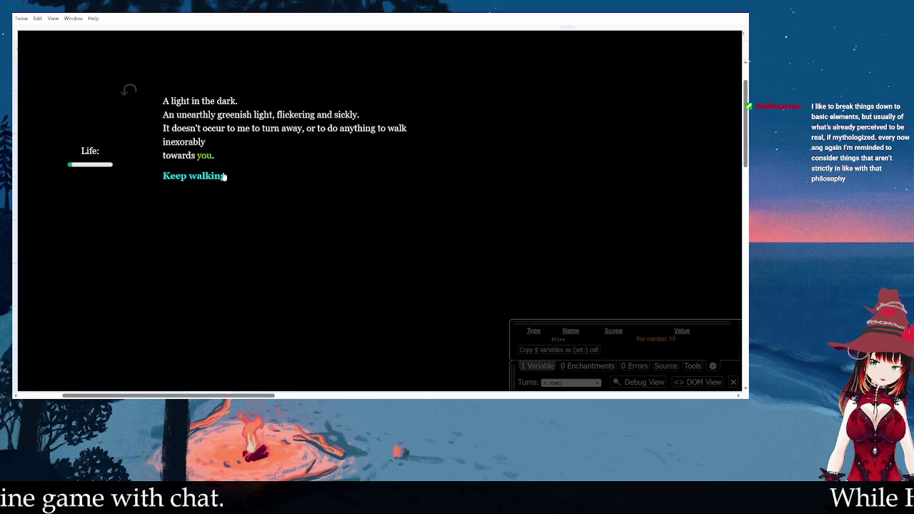
pyautogui.click(224, 176)
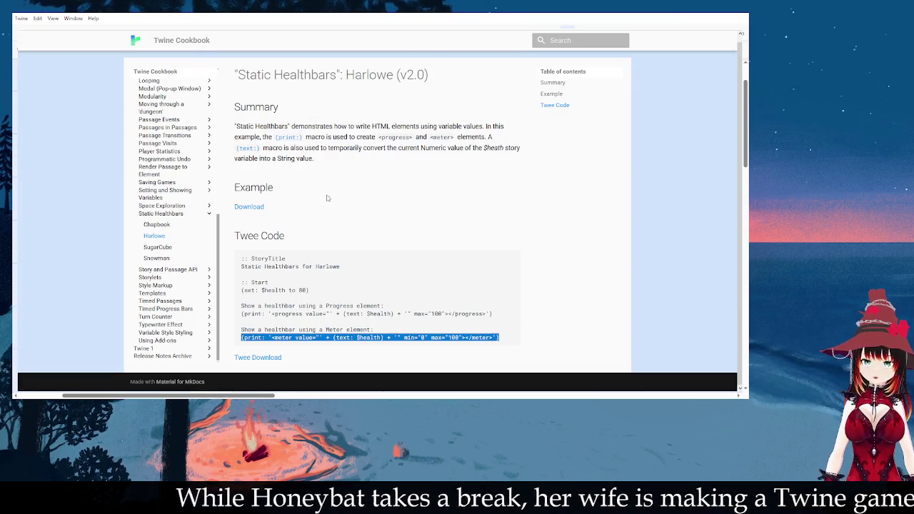
# - Open Twine 2 Examples > Conditional Statements > Harlowe and read its (if:), (else:), (unless:) examples
pyautogui.scroll(5, 191, 205)
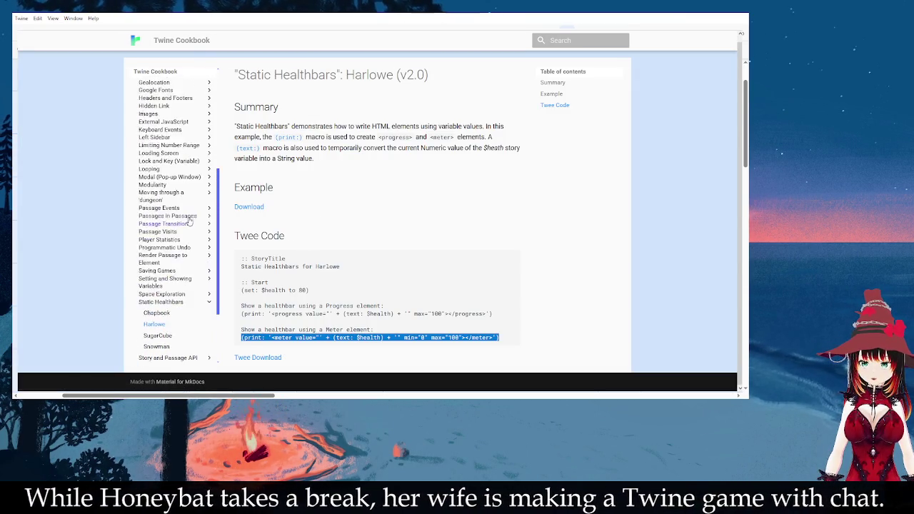
pyautogui.scroll(1, 164, 116)
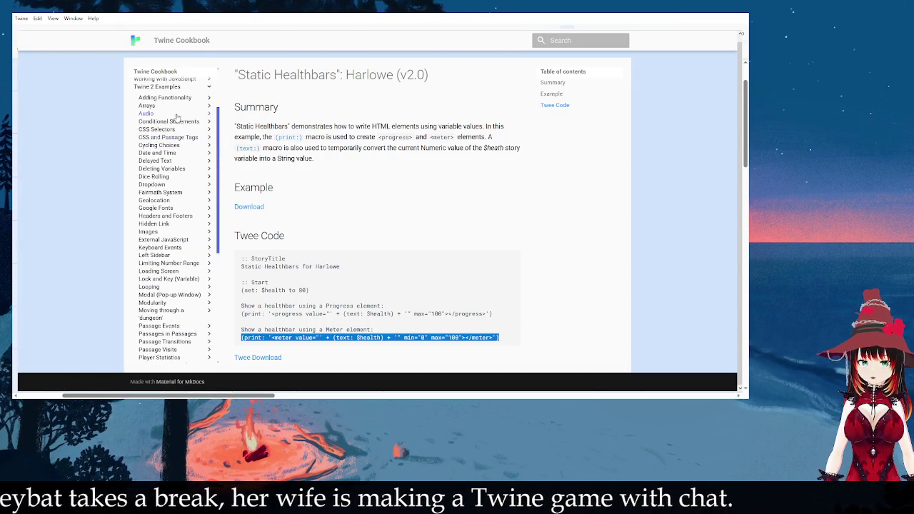
pyautogui.click(182, 126)
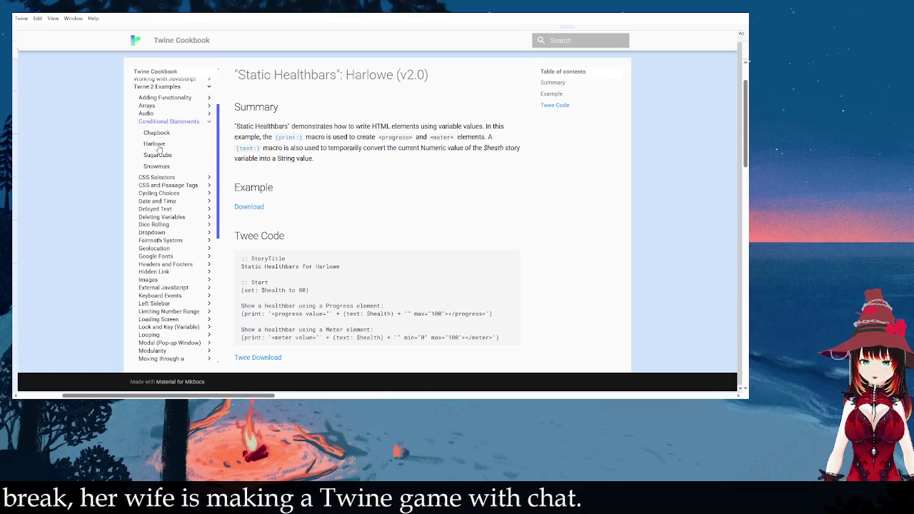
pyautogui.click(183, 126)
pyautogui.scroll(-3, 464, 250)
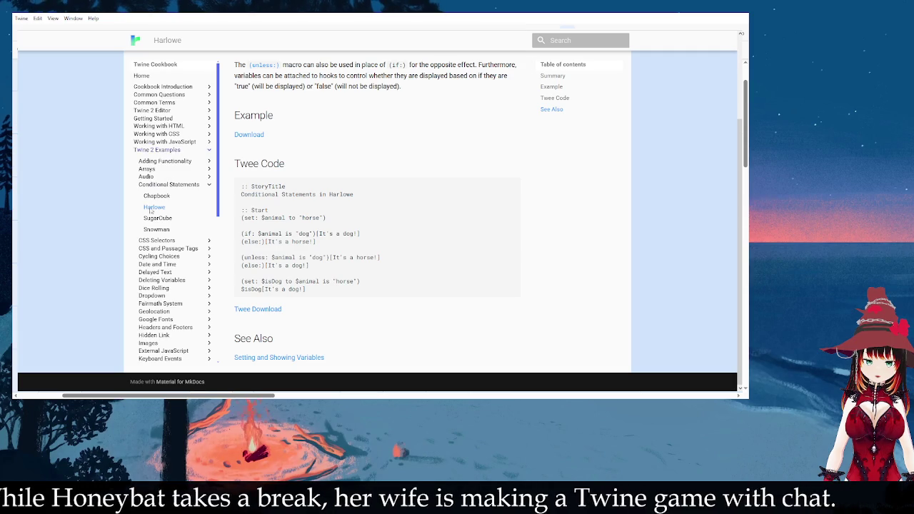
pyautogui.scroll(-1, 151, 209)
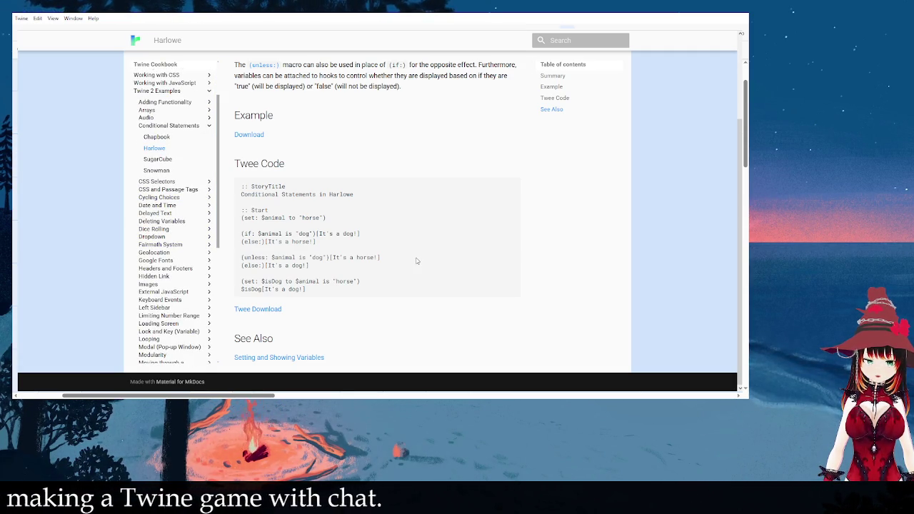
pyautogui.scroll(1, 417, 262)
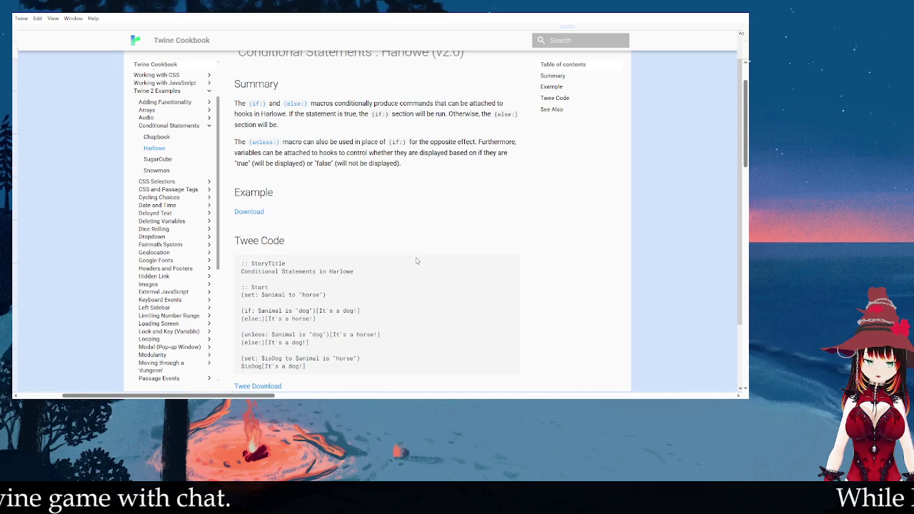